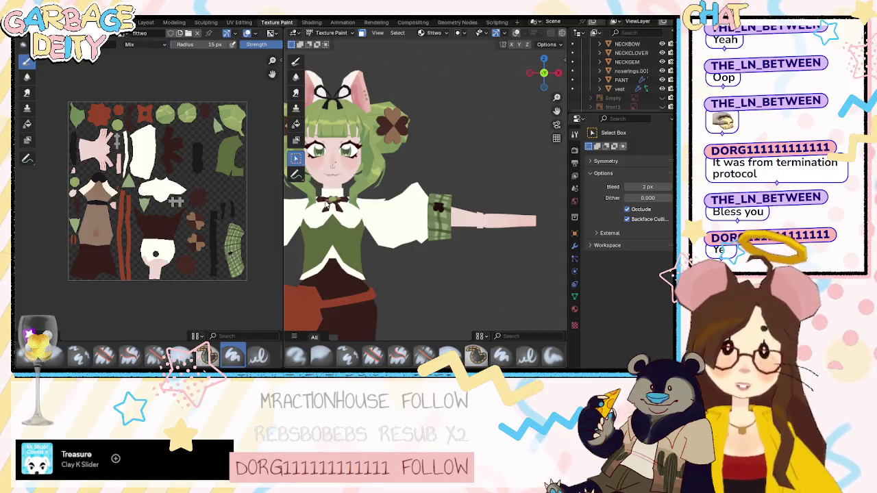
# Recentre the Blender view on the character model, then switch to the fittwo.png texture in SAI.
pyautogui.keyDown('shift'); pyautogui.moveTo(377, 222); pyautogui.dragTo(482, 140, button='middle'); pyautogui.keyUp('shift')
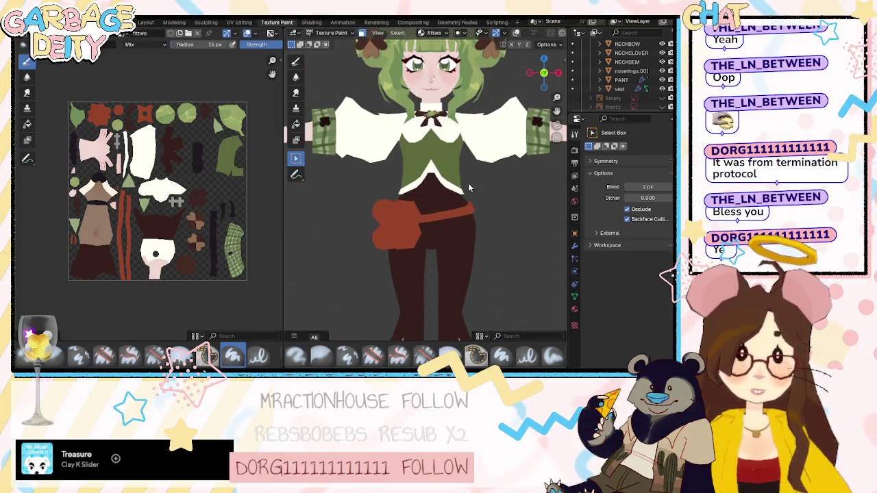
pyautogui.keyDown('shift'); pyautogui.moveTo(469, 186); pyautogui.dragTo(466, 199, button='middle'); pyautogui.keyUp('shift')
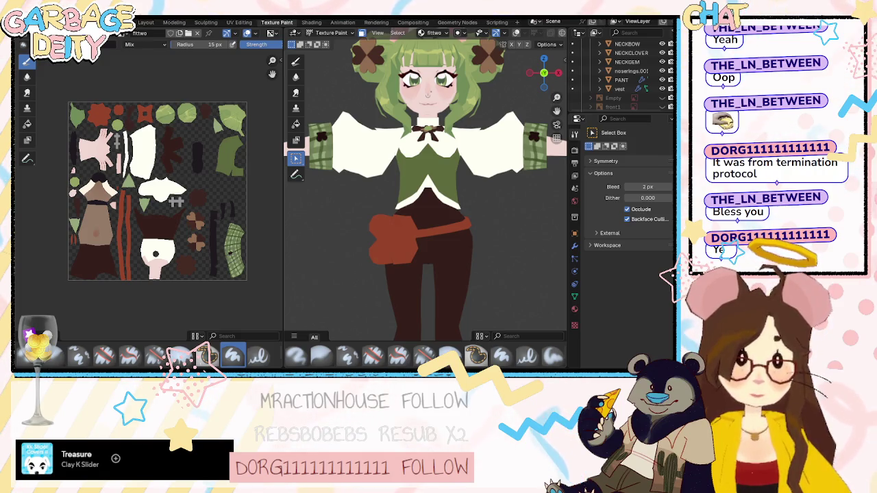
pyautogui.hotkey('alt', 'Tab')
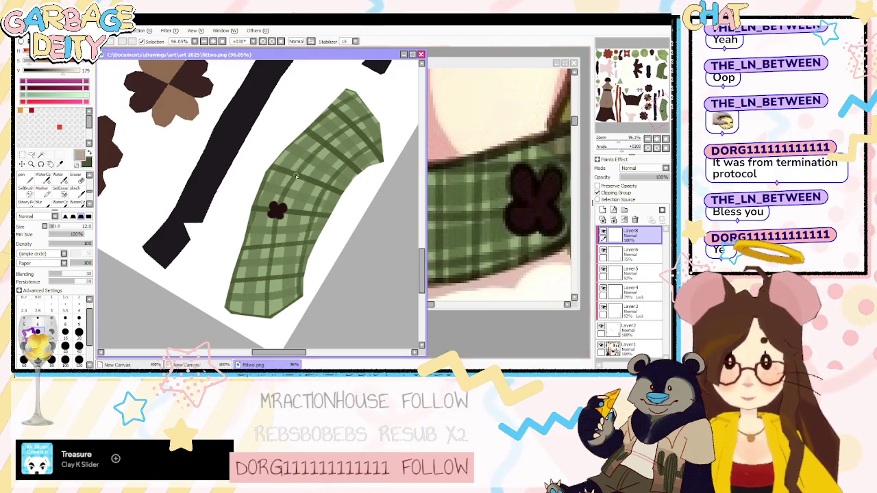
# Straighten and zoom the canvas, and set up brush size 16 on Layer3.
pyautogui.scroll(-5, 366, 214)
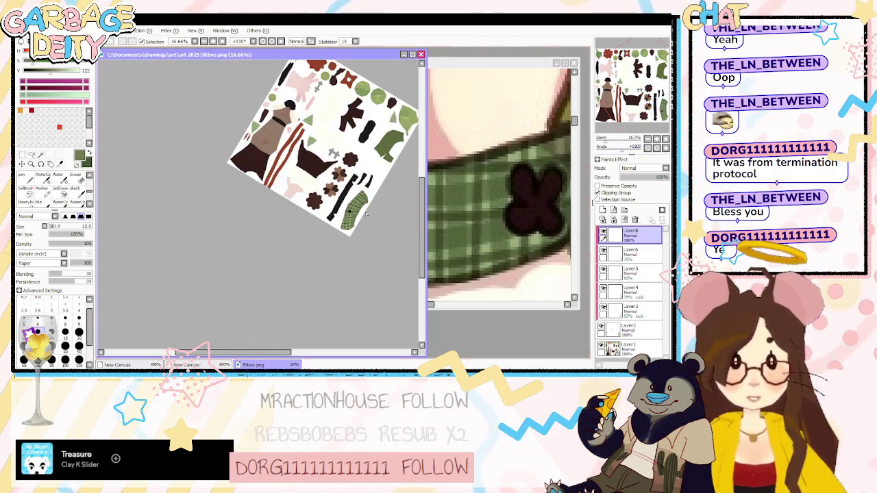
pyautogui.click(665, 148)
pyautogui.click(657, 138)
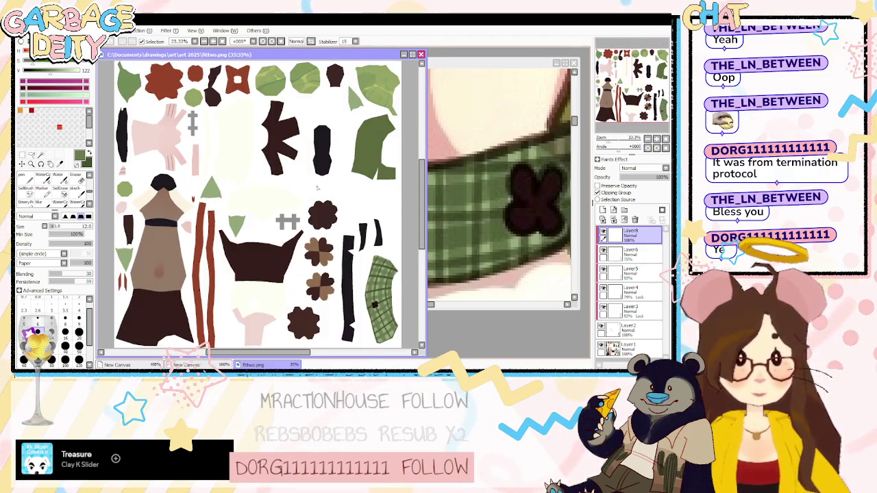
pyautogui.scroll(-1, 317, 188)
pyautogui.scroll(6, 260, 206)
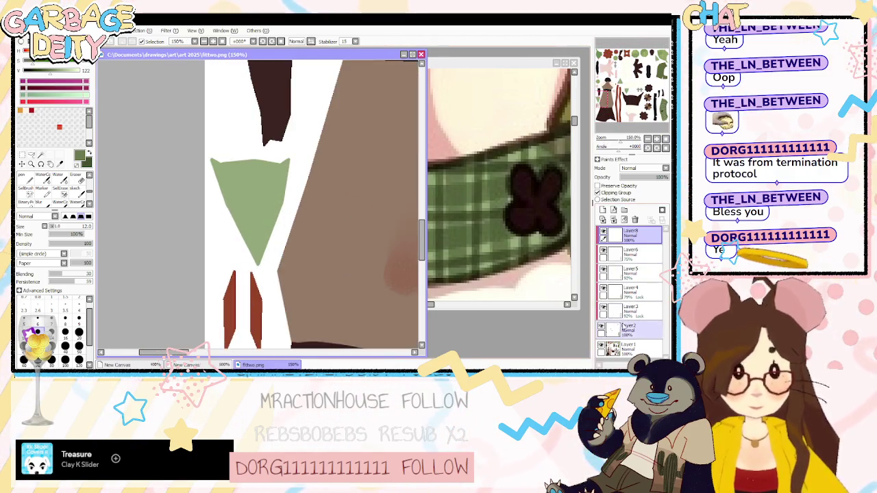
pyautogui.click(633, 310)
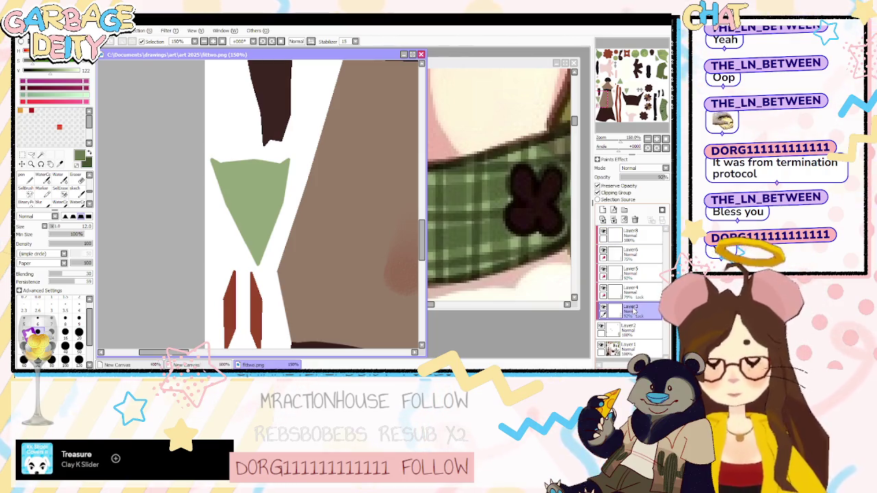
pyautogui.click(65, 333)
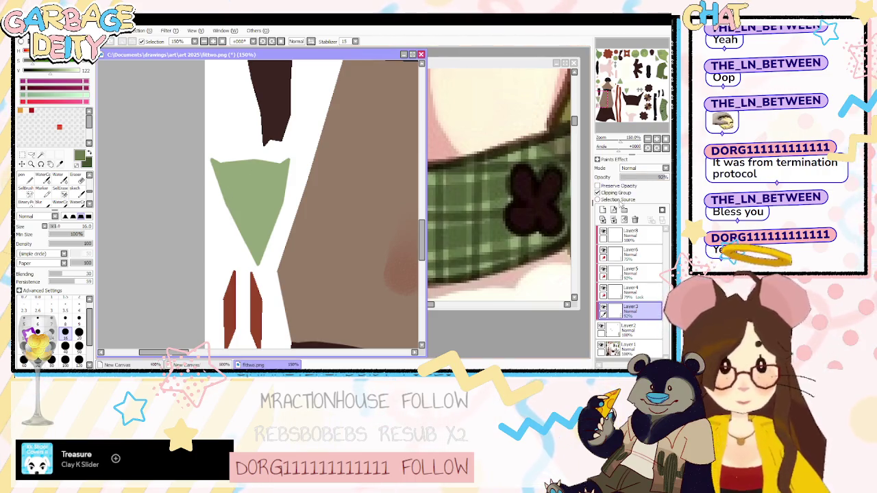
pyautogui.click(629, 292)
pyautogui.click(616, 313)
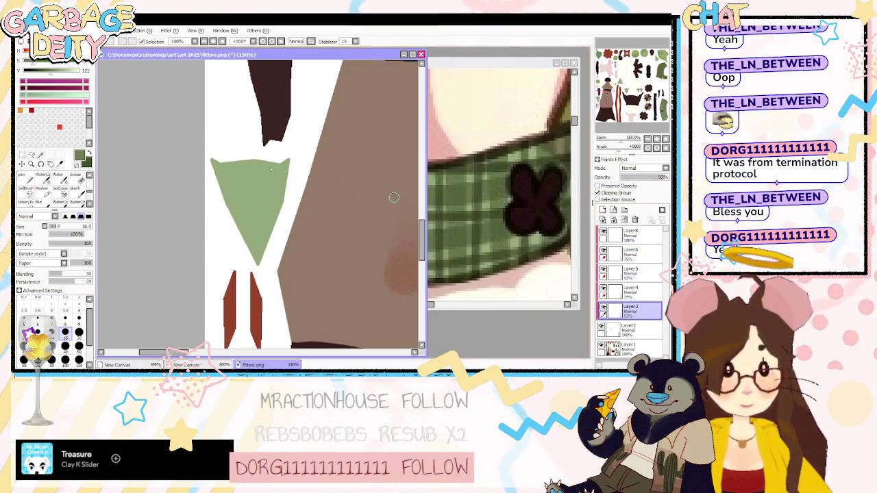
# Paint darker green vertical stripes down the first triangle's left edge, middle and right side.
pyautogui.moveTo(216, 163); pyautogui.dragTo(230, 256)
pyautogui.moveTo(244, 159); pyautogui.dragTo(254, 265)
pyautogui.hotkey('ctrl', 'z')
pyautogui.moveTo(258, 155); pyautogui.dragTo(259, 264)
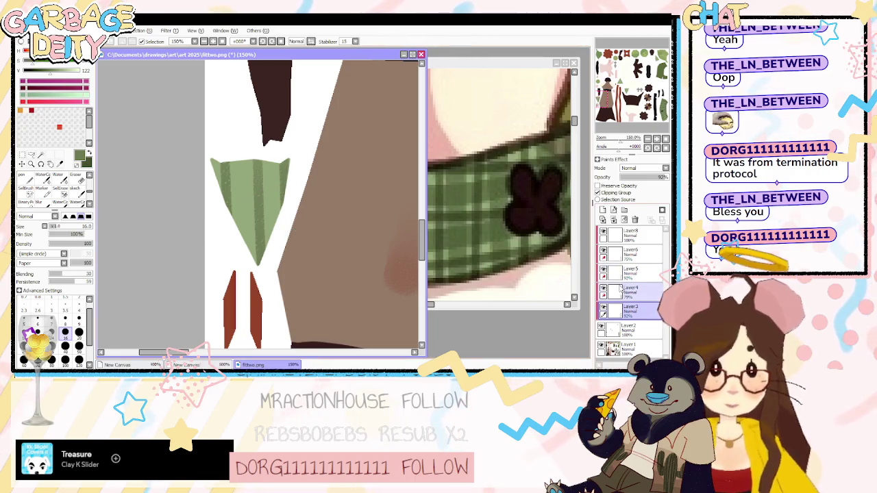
pyautogui.scroll(3, 241, 208)
pyautogui.scroll(-3, 354, 191)
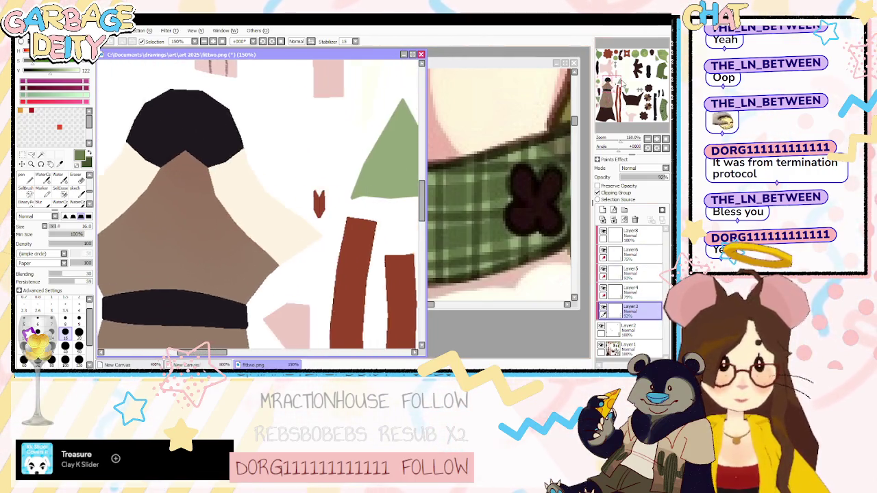
pyautogui.moveTo(315, 142); pyautogui.dragTo(318, 236)
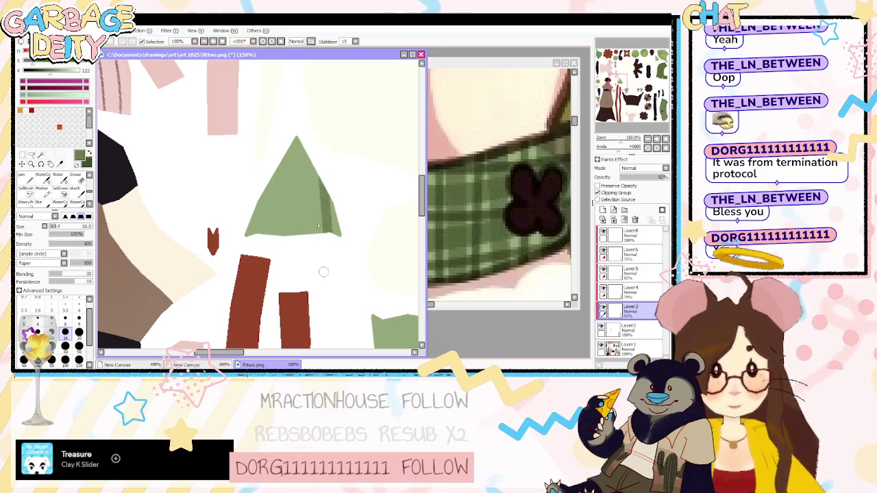
pyautogui.moveTo(299, 137); pyautogui.dragTo(302, 237)
pyautogui.moveTo(273, 171); pyautogui.dragTo(269, 235)
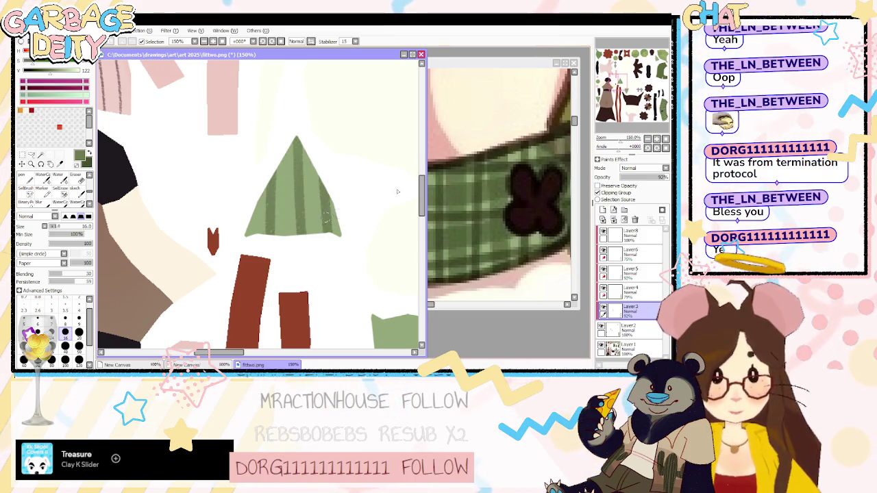
# Add darker green vertical stripes to the second and third green triangles.
pyautogui.scroll(-3, 342, 226)
pyautogui.scroll(-2, 301, 260)
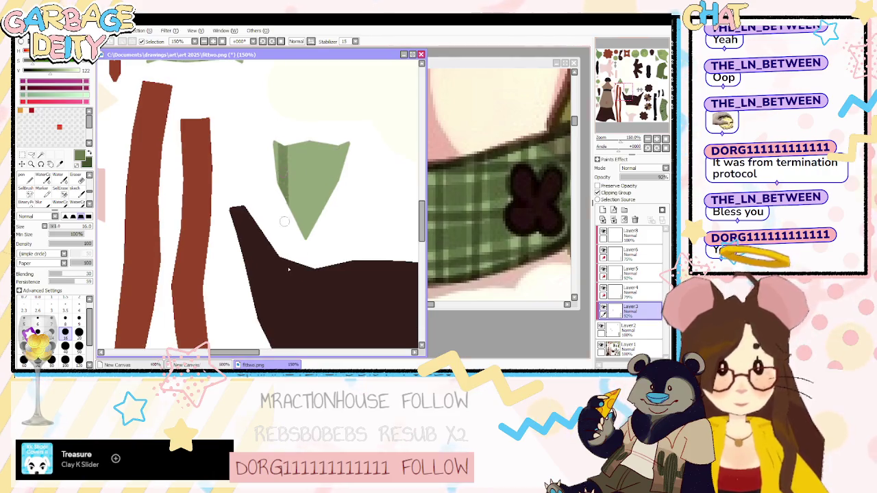
pyautogui.moveTo(308, 121); pyautogui.dragTo(311, 208)
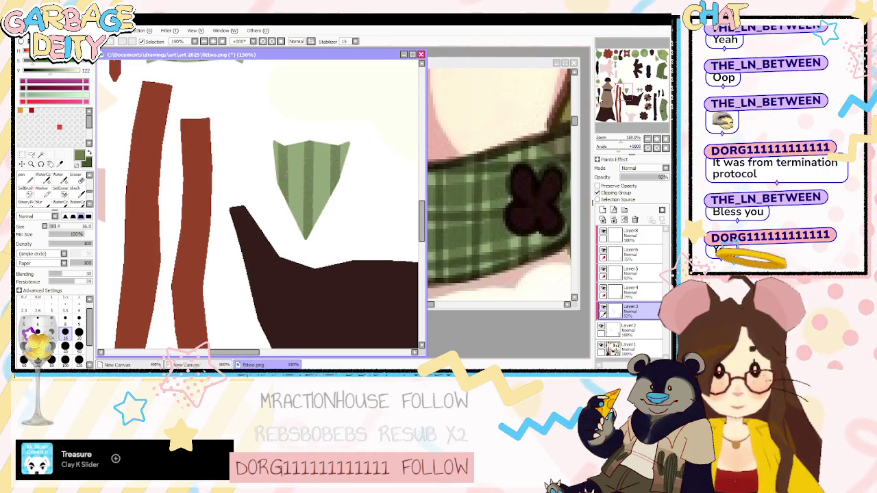
pyautogui.scroll(3, 261, 206)
pyautogui.hscroll(3, 261, 205)
pyautogui.moveTo(269, 177); pyautogui.dragTo(277, 218)
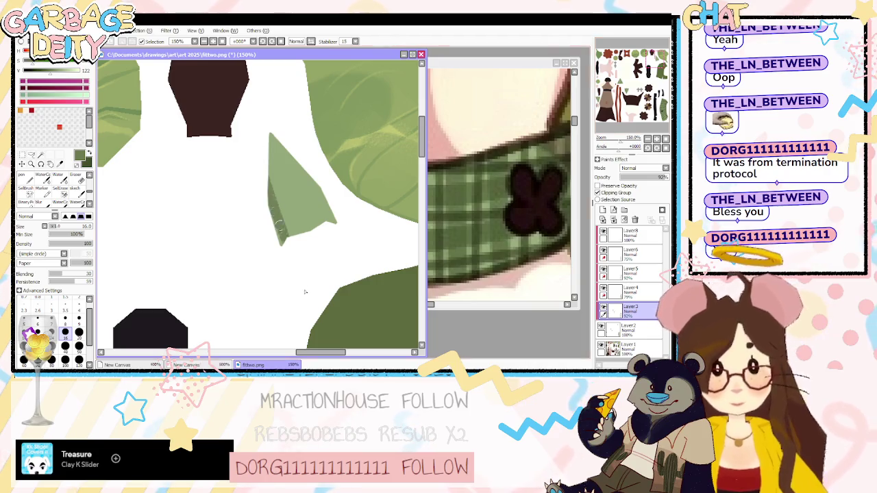
pyautogui.moveTo(270, 137); pyautogui.dragTo(288, 233)
pyautogui.hotkey('ctrl', 'z')
# Finish the triangle's shading, then paint crossing horizontal bands across it on Layer4.
pyautogui.moveTo(272, 134); pyautogui.dragTo(311, 231)
pyautogui.moveTo(310, 176)
pyautogui.mouseDown()
pyautogui.moveTo(336, 223)
pyautogui.moveTo(284, 225)
pyautogui.mouseUp()
pyautogui.click(631, 291)
pyautogui.moveTo(301, 192)
pyautogui.mouseDown()
pyautogui.moveTo(271, 177)
pyautogui.moveTo(357, 206)
pyautogui.mouseUp()
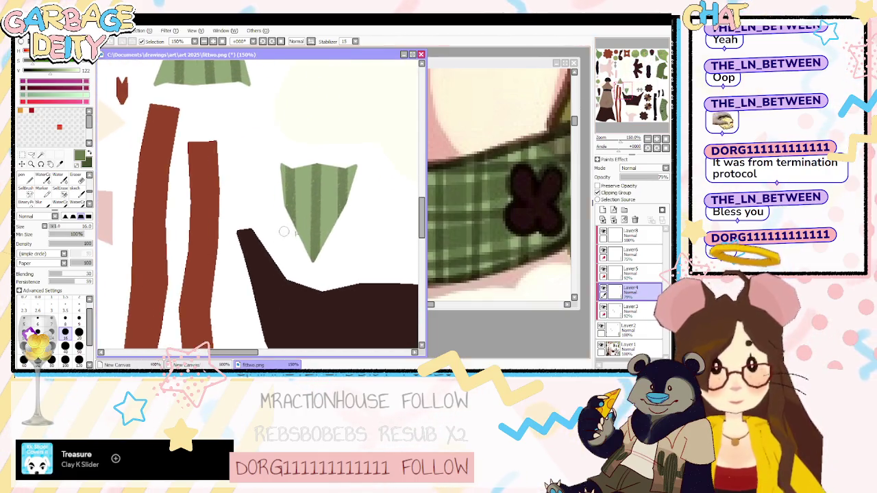
pyautogui.moveTo(284, 231); pyautogui.dragTo(322, 233)
pyautogui.moveTo(274, 206); pyautogui.dragTo(363, 196)
pyautogui.moveTo(288, 173)
pyautogui.mouseDown()
pyautogui.moveTo(375, 172)
pyautogui.moveTo(279, 215)
pyautogui.moveTo(382, 212)
pyautogui.mouseUp()
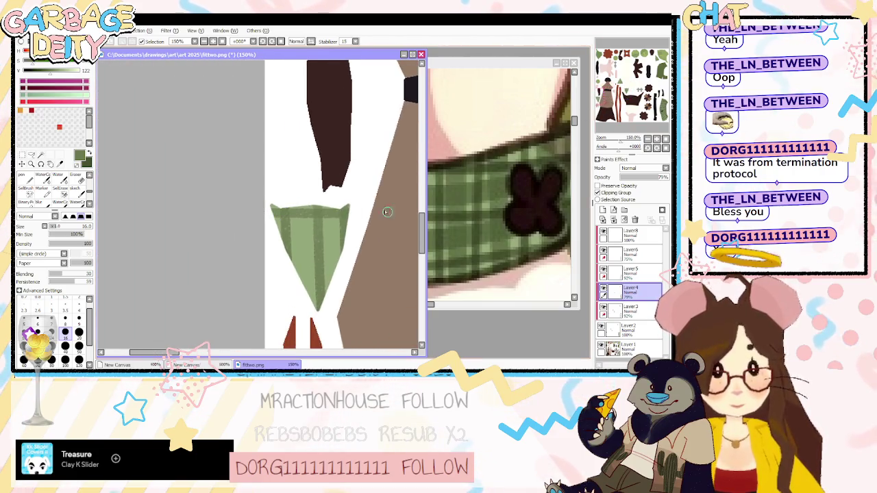
pyautogui.moveTo(265, 245); pyautogui.dragTo(345, 246)
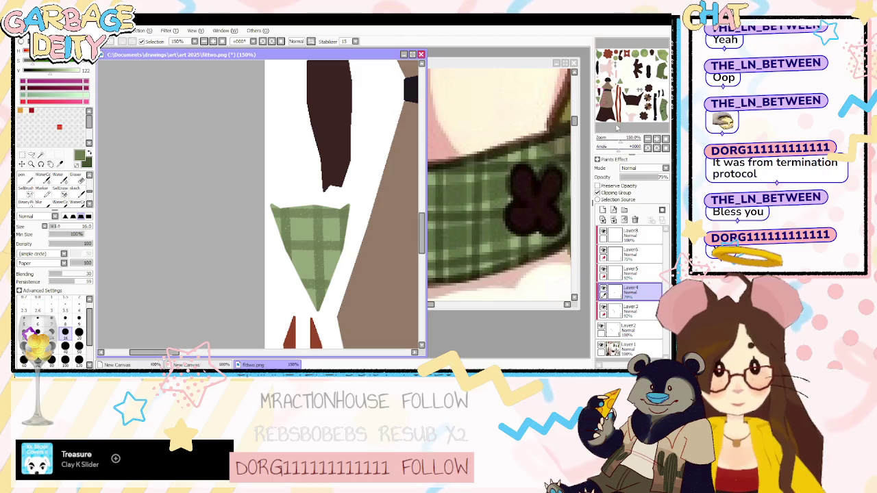
# On Layer5 with brush size 9, paint thin dark vertical plaid lines on the triangle.
pyautogui.moveTo(615, 128); pyautogui.dragTo(628, 83)
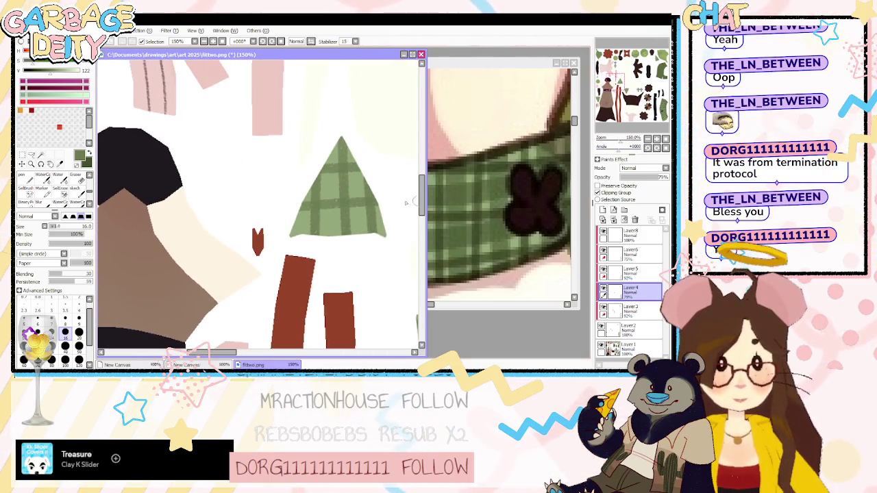
pyautogui.keyDown('alt'); pyautogui.click(387, 236); pyautogui.keyUp('alt')
pyautogui.click(630, 271)
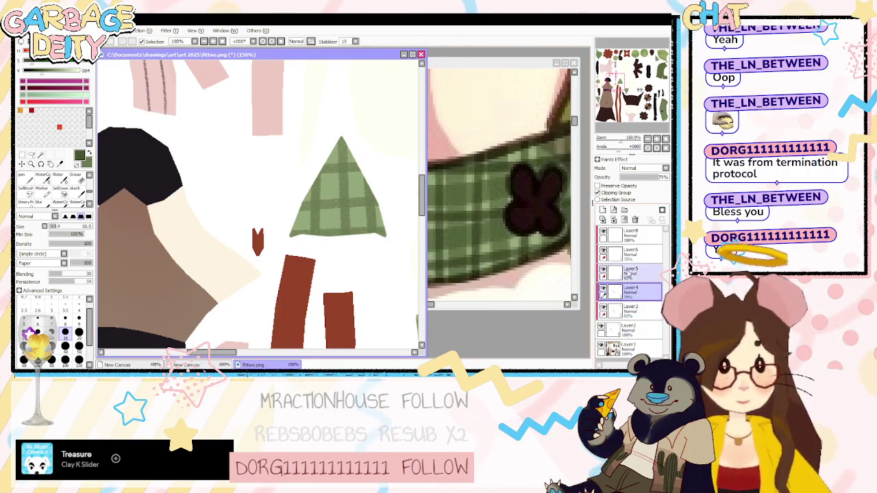
pyautogui.press('[')
pyautogui.press('[')
pyautogui.press('[')
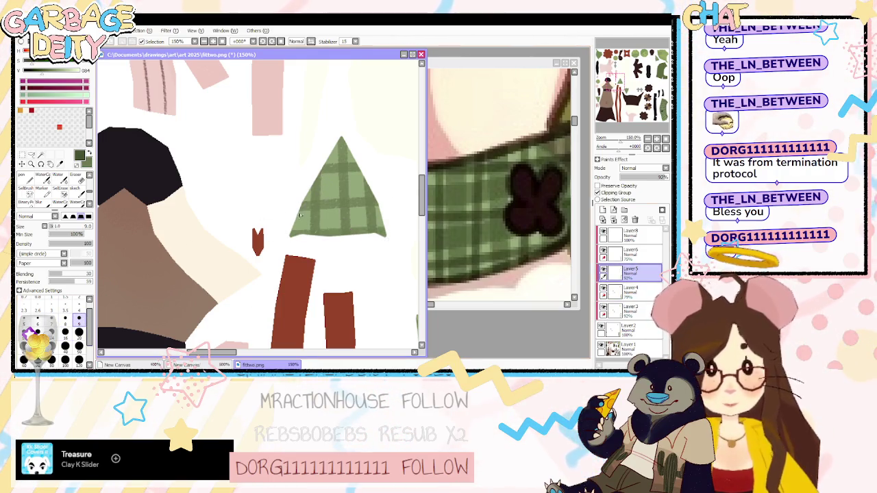
pyautogui.moveTo(331, 151); pyautogui.dragTo(332, 239)
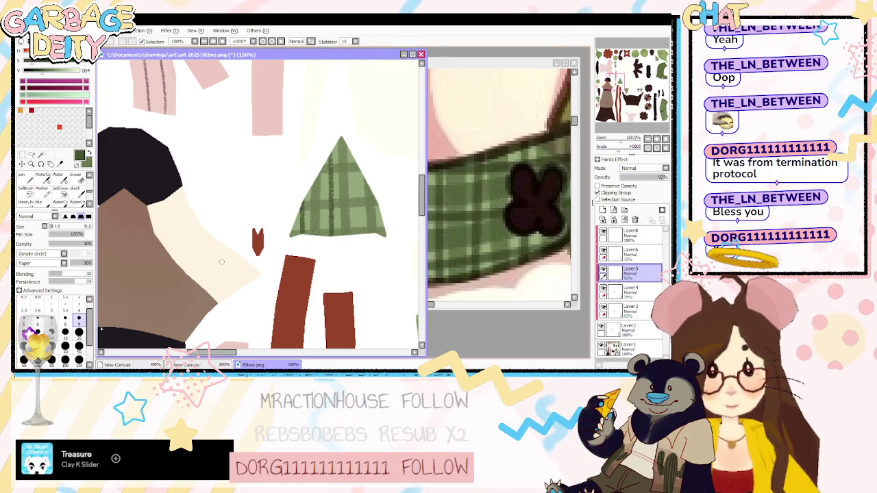
pyautogui.press('[')
pyautogui.hotkey('ctrl', 'z')
pyautogui.hotkey('ctrl', 'z')
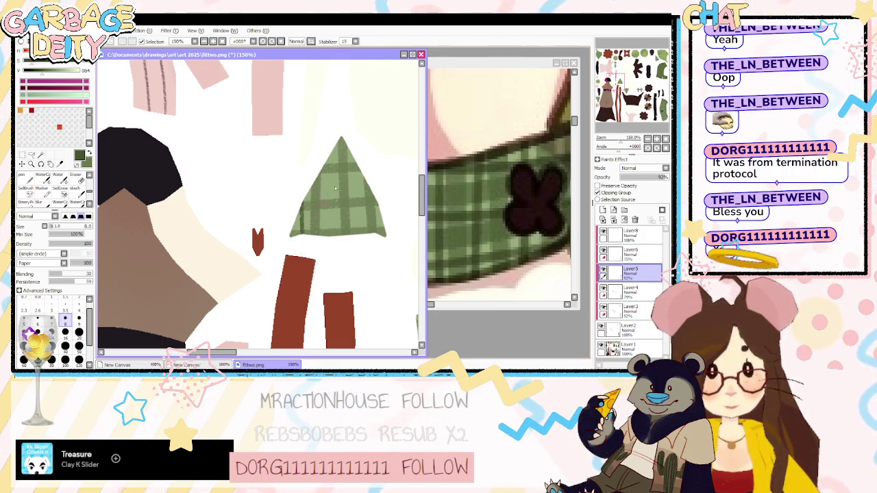
pyautogui.moveTo(332, 152); pyautogui.dragTo(332, 237)
pyautogui.moveTo(357, 159); pyautogui.dragTo(357, 235)
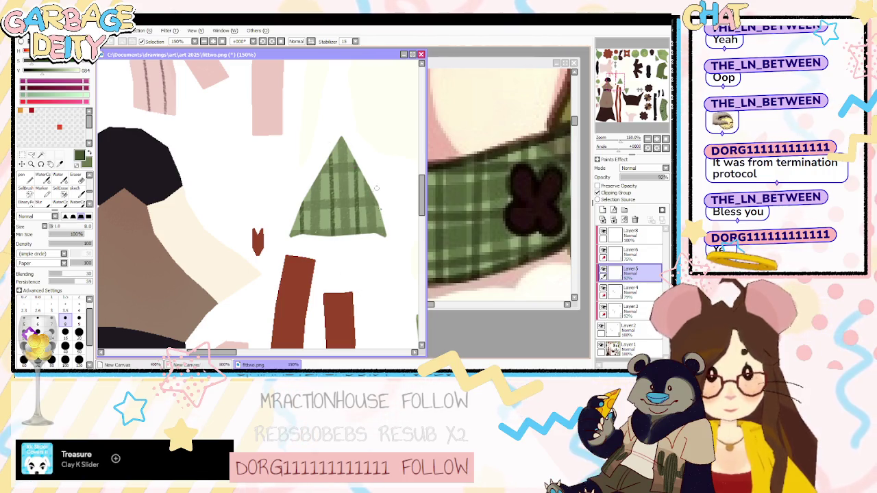
# Add thin dark plaid lines to the lower triangle and the long triangle.
pyautogui.scroll(-5, 235, 183)
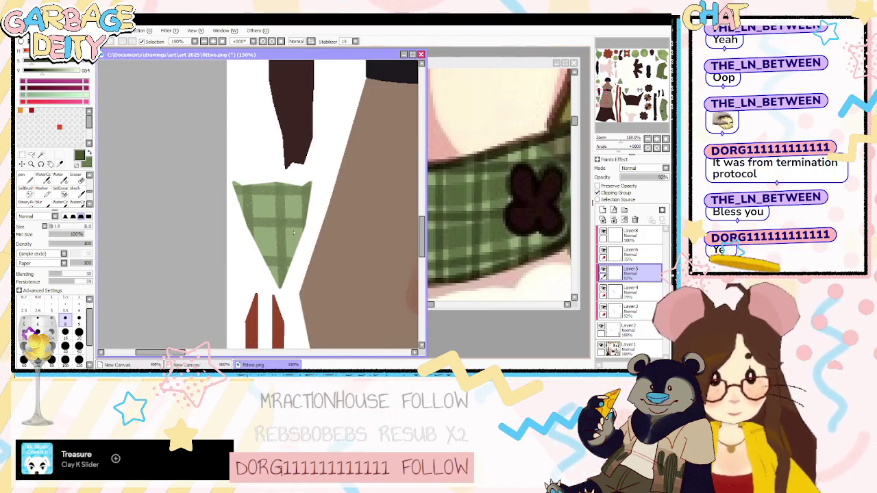
pyautogui.moveTo(263, 179); pyautogui.dragTo(263, 240)
pyautogui.moveTo(294, 184); pyautogui.dragTo(294, 255)
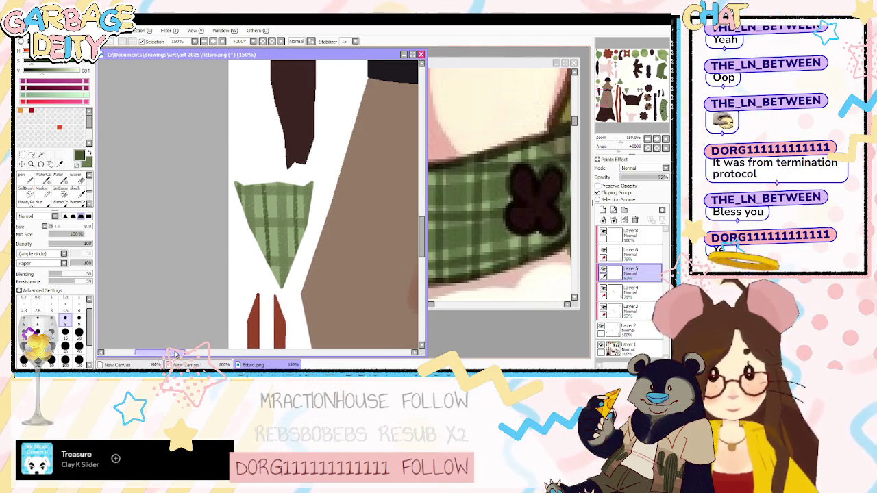
pyautogui.scroll(-5, 316, 261)
pyautogui.scroll(5, 317, 261)
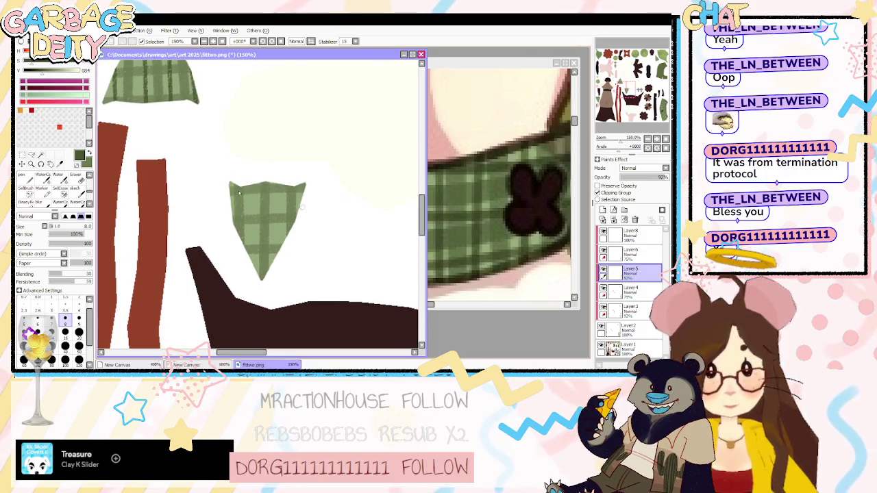
pyautogui.moveTo(252, 185); pyautogui.dragTo(252, 264)
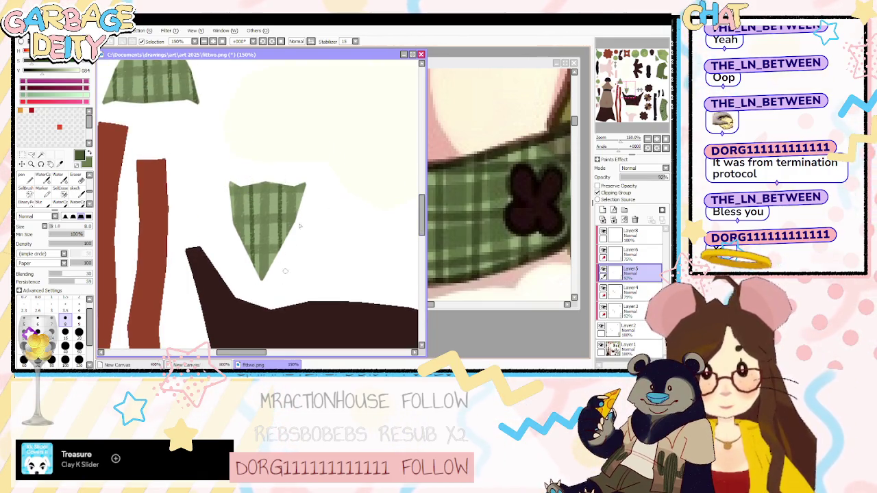
pyautogui.click(636, 81)
pyautogui.moveTo(636, 81); pyautogui.dragTo(657, 57)
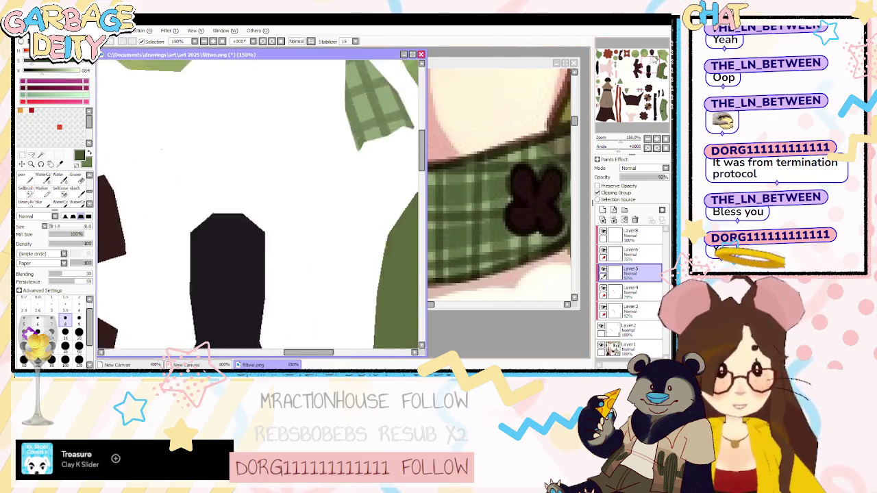
pyautogui.moveTo(278, 155)
pyautogui.mouseDown()
pyautogui.moveTo(295, 228)
pyautogui.moveTo(321, 221)
pyautogui.mouseUp()
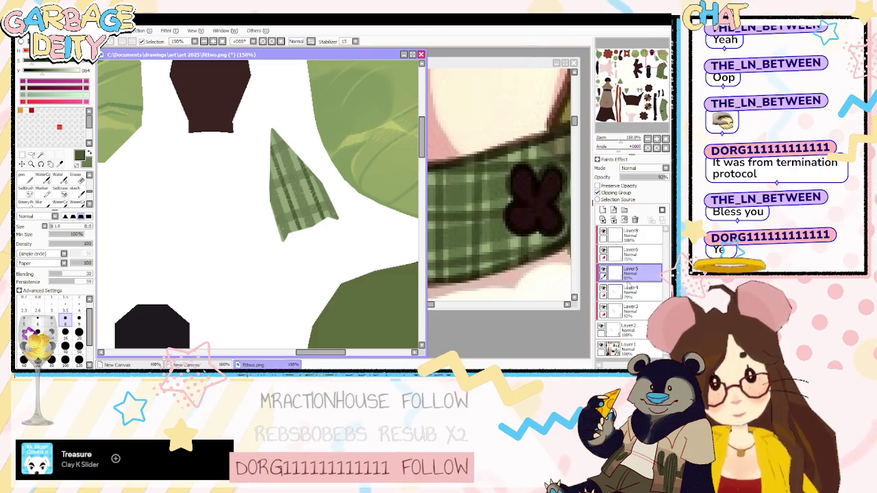
pyautogui.click(630, 253)
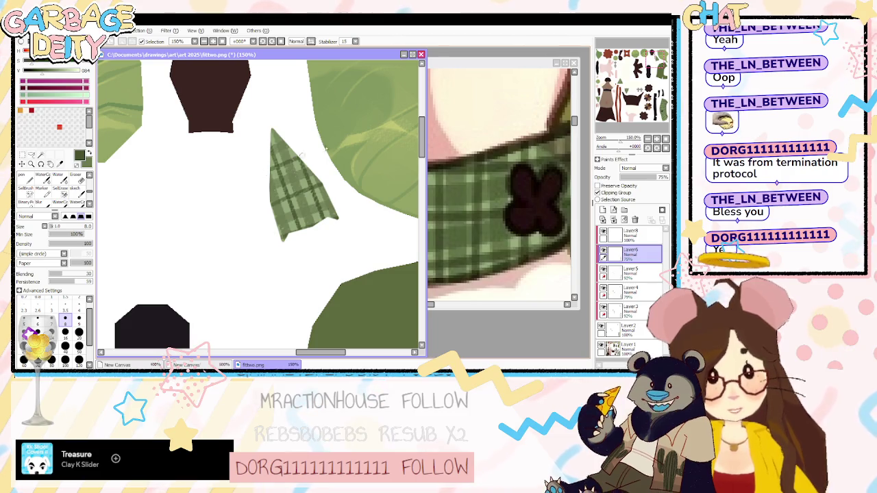
# Bring the downward green pennant into view and paint two dark horizontal plaid stripes across it.
pyautogui.moveTo(634, 81); pyautogui.dragTo(627, 92)
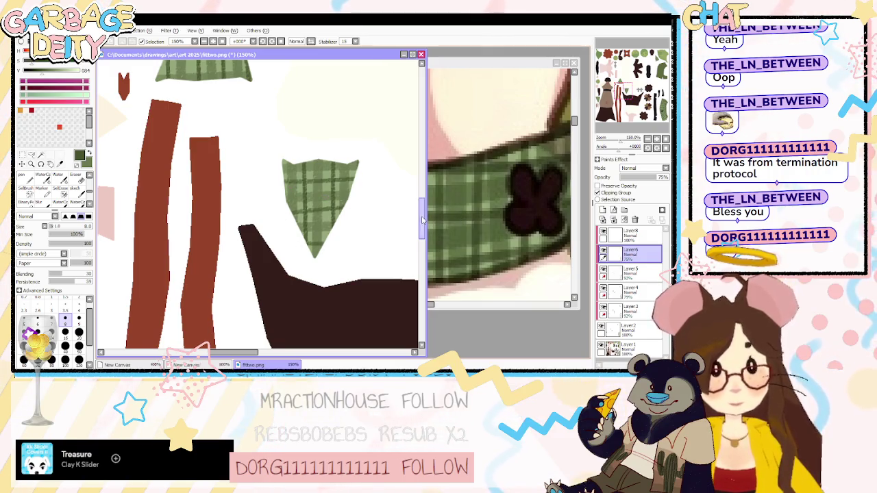
pyautogui.scroll(3, 254, 194)
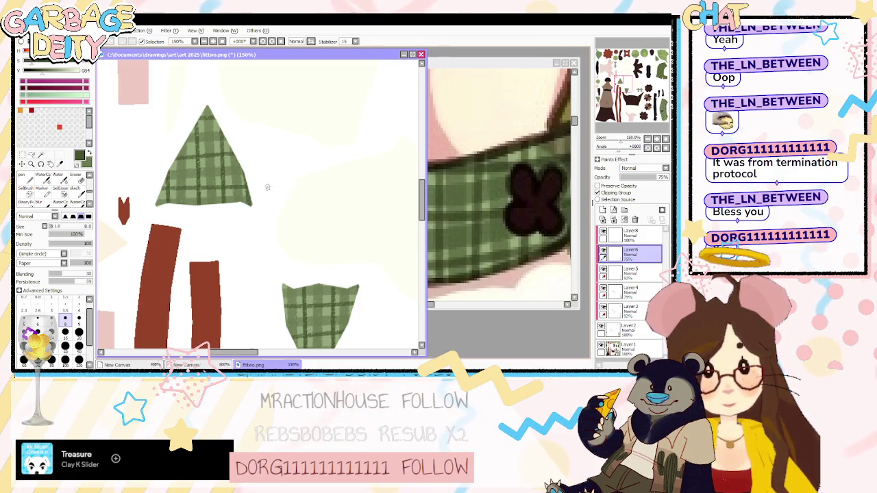
pyautogui.scroll(-5, 267, 187)
pyautogui.hscroll(-3, 267, 205)
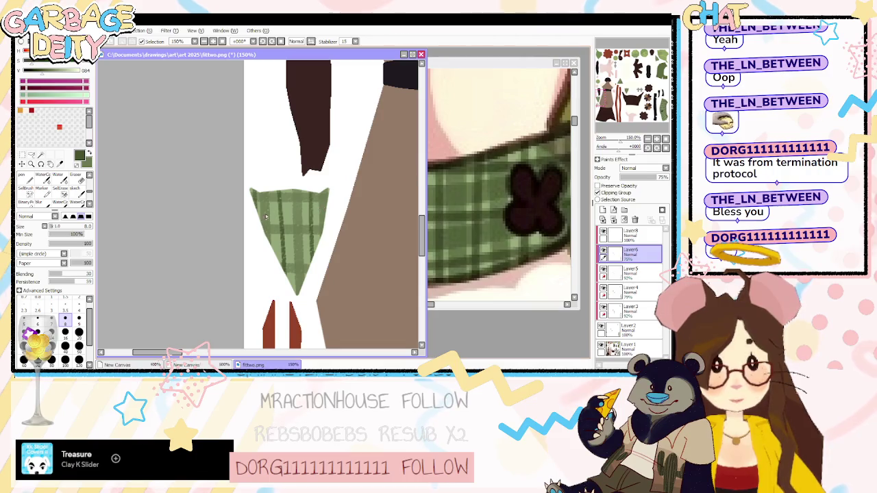
pyautogui.moveTo(281, 214); pyautogui.dragTo(326, 214)
pyautogui.moveTo(283, 244); pyautogui.dragTo(319, 245)
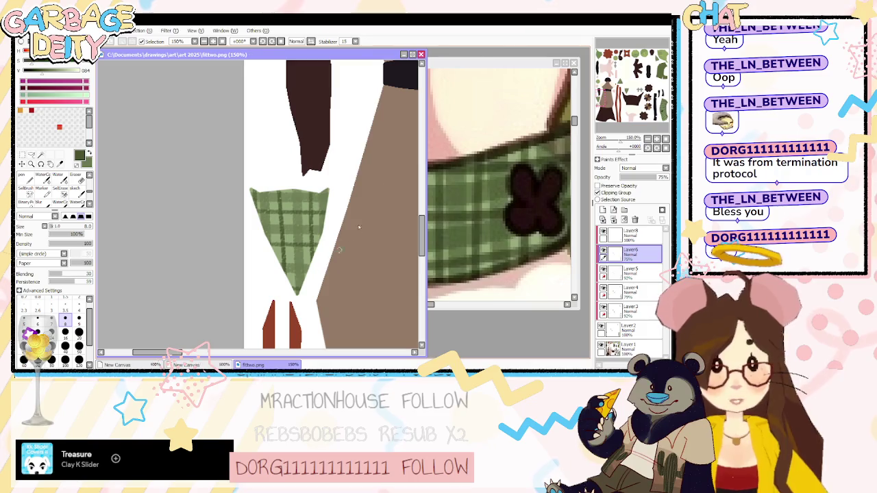
pyautogui.hotkey('alt', 'Tab')
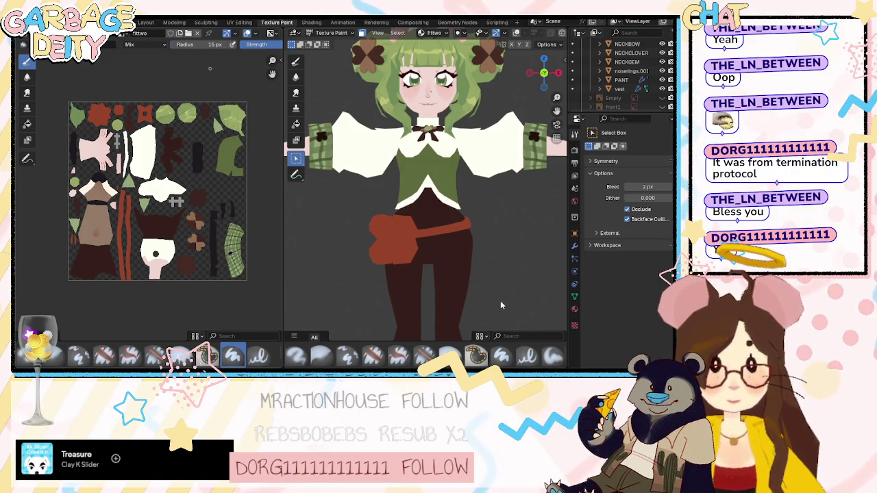
# Orbit and zoom the Blender model to inspect the plaid on the skirt lining and legs.
pyautogui.moveTo(468, 280)
pyautogui.mouseDown(button='middle')
pyautogui.moveTo(417, 278)
pyautogui.moveTo(416, 214)
pyautogui.moveTo(446, 260)
pyautogui.moveTo(459, 245)
pyautogui.mouseUp(button='middle')
pyautogui.scroll(3, 459, 246)
pyautogui.moveTo(448, 277)
pyautogui.mouseDown(button='middle')
pyautogui.moveTo(414, 265)
pyautogui.moveTo(405, 139)
pyautogui.moveTo(407, 210)
pyautogui.moveTo(383, 210)
pyautogui.moveTo(490, 224)
pyautogui.moveTo(426, 221)
pyautogui.moveTo(508, 220)
pyautogui.moveTo(333, 233)
pyautogui.moveTo(384, 235)
pyautogui.mouseUp(button='middle')
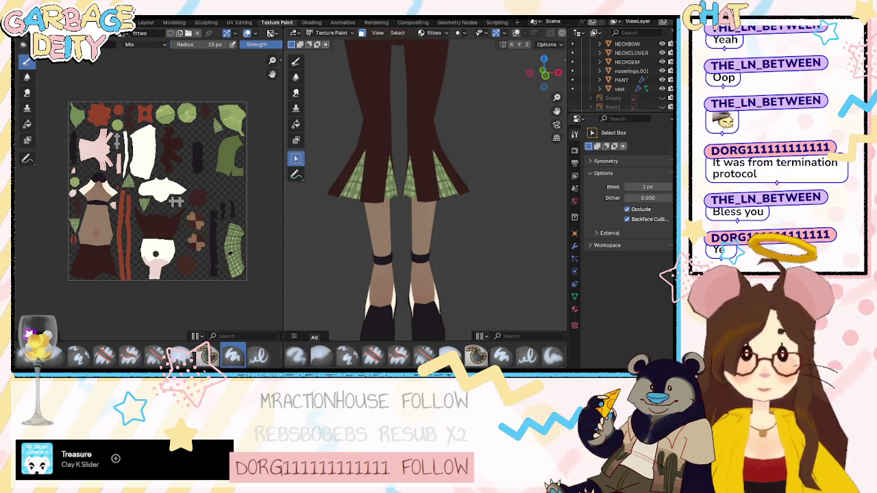
pyautogui.scroll(-3, 432, 189)
pyautogui.scroll(-3, 432, 188)
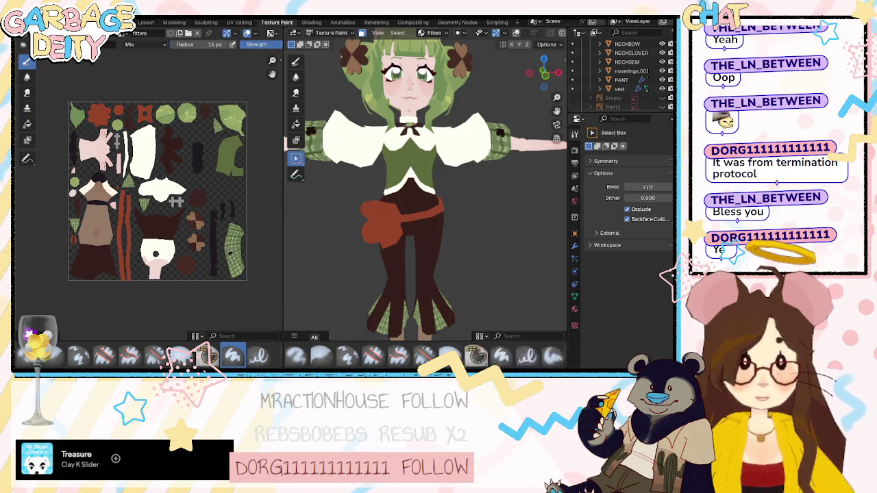
# Bring the character reference canvas forward in SAI, zoom on the brooch and shift it right.
pyautogui.hotkey('alt', 'Tab')
pyautogui.click(502, 184)
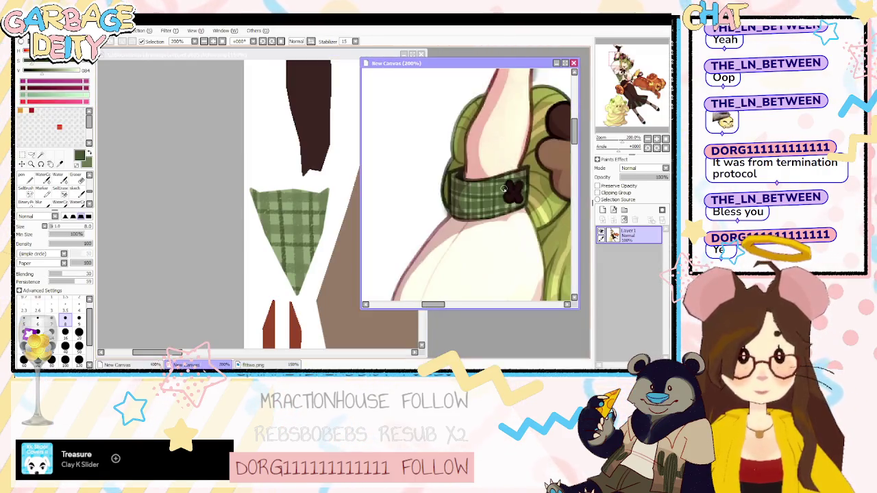
pyautogui.scroll(2, 524, 213)
pyautogui.scroll(1, 524, 212)
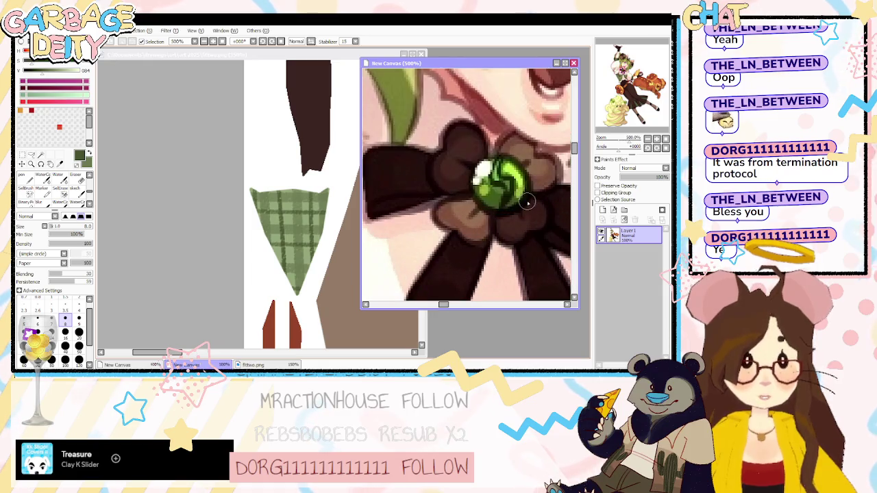
pyautogui.moveTo(377, 56); pyautogui.dragTo(444, 56)
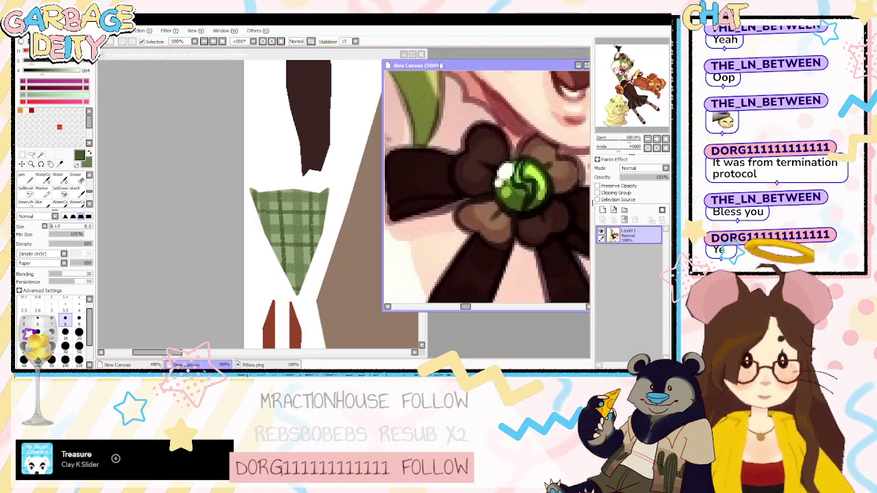
# Reactivate the texture sheet canvas and zoom in close on the plain green octagon.
pyautogui.click(316, 163)
pyautogui.scroll(-5, 315, 163)
pyautogui.scroll(-2, 318, 147)
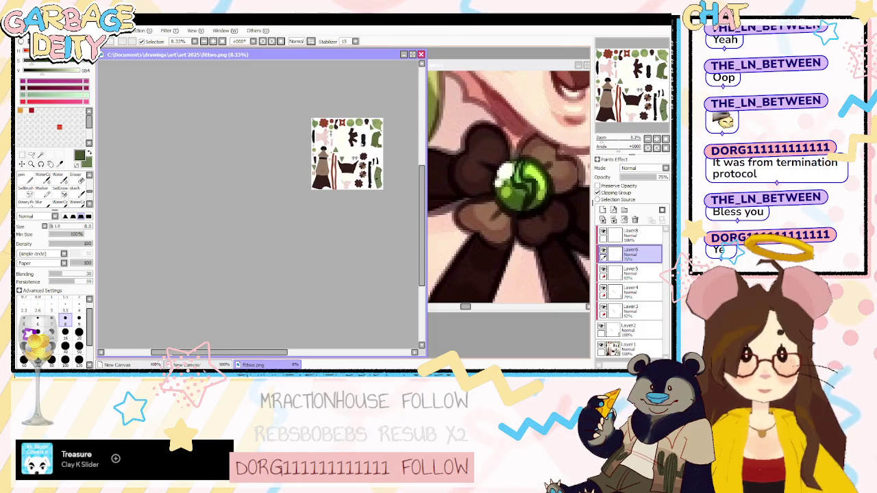
pyautogui.scroll(3, 323, 127)
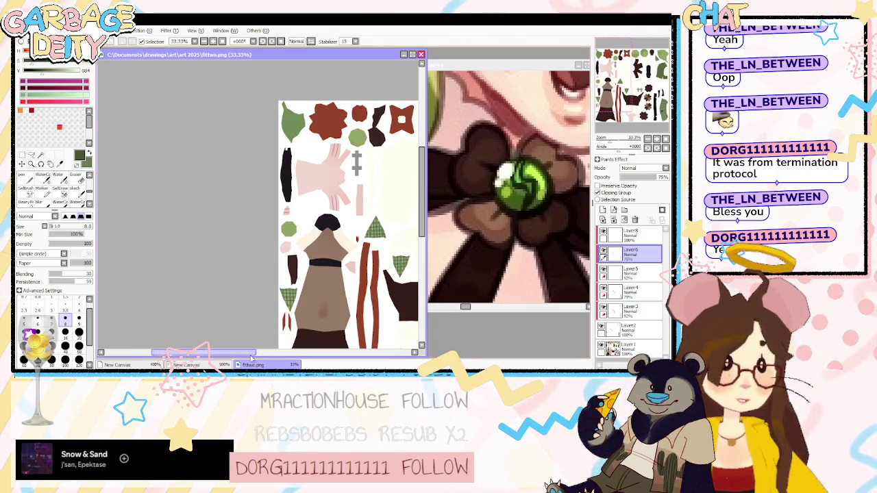
pyautogui.moveTo(254, 352); pyautogui.dragTo(288, 352)
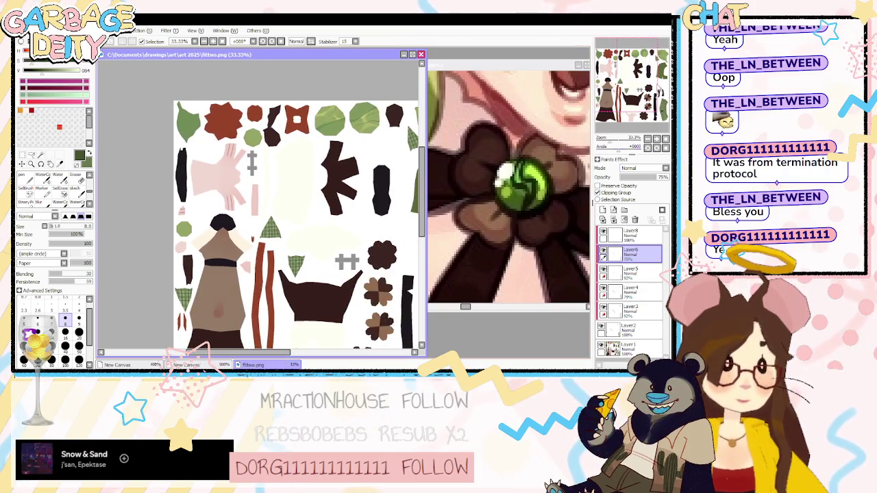
pyautogui.hotkey('alt', 'Tab')
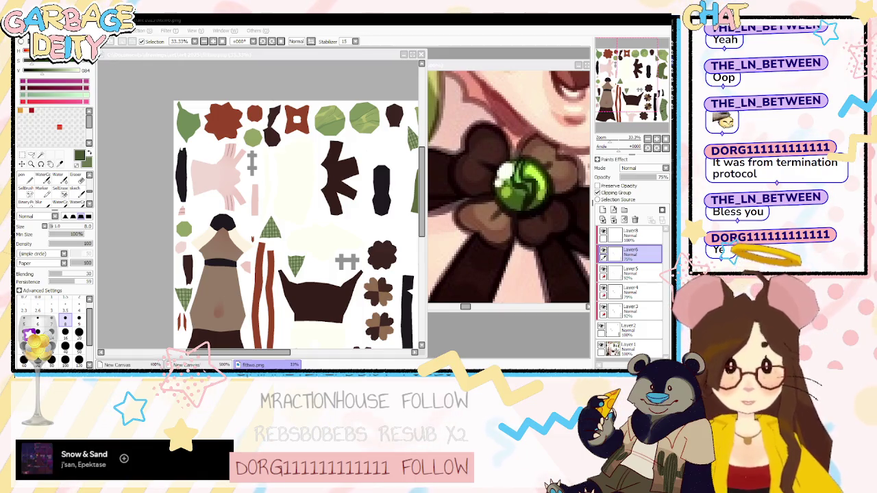
pyautogui.click(418, 198)
pyautogui.scroll(3, 252, 129)
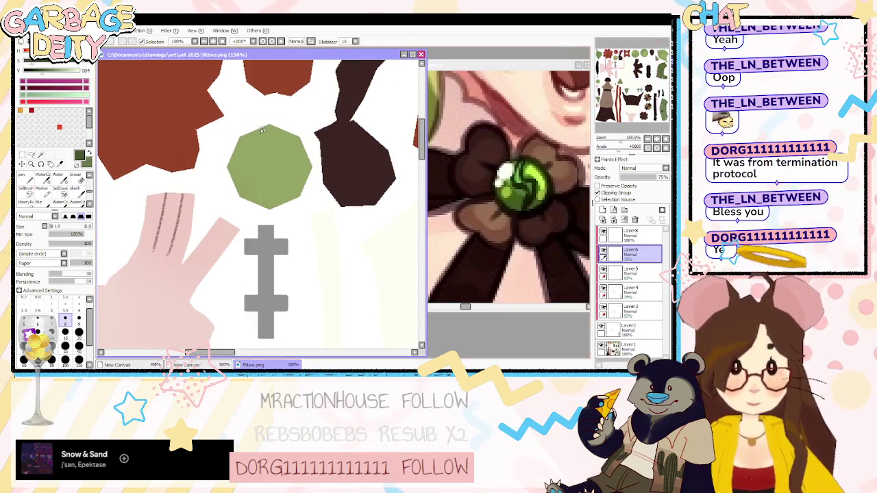
pyautogui.scroll(3, 252, 129)
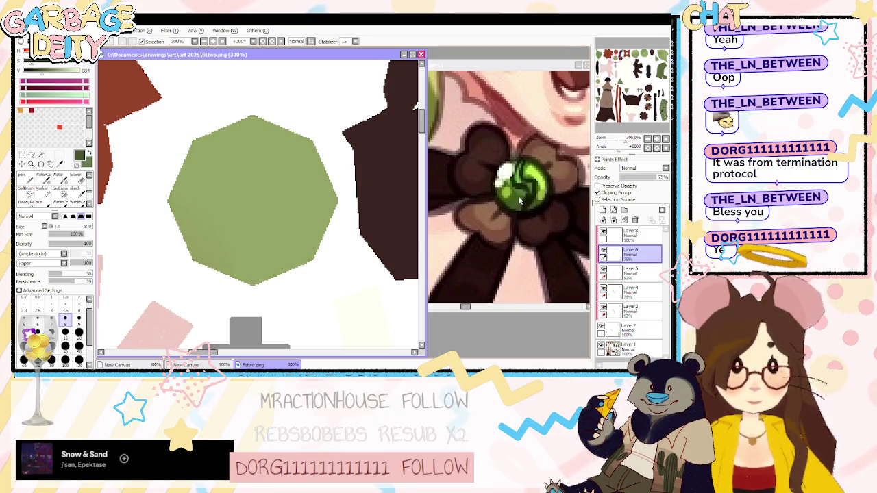
# Magic-wand select the octagon and fill it darker green on a new layer.
pyautogui.press('w')
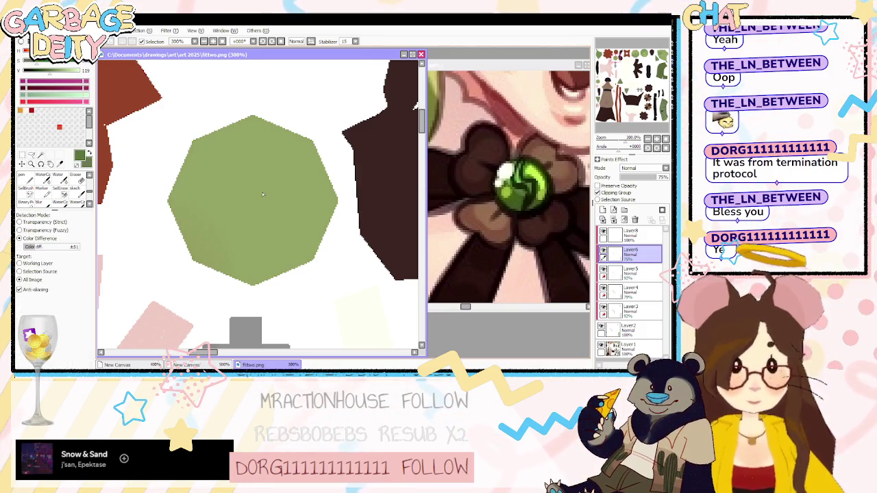
pyautogui.hotkey('ctrl', 'shift', 'n')
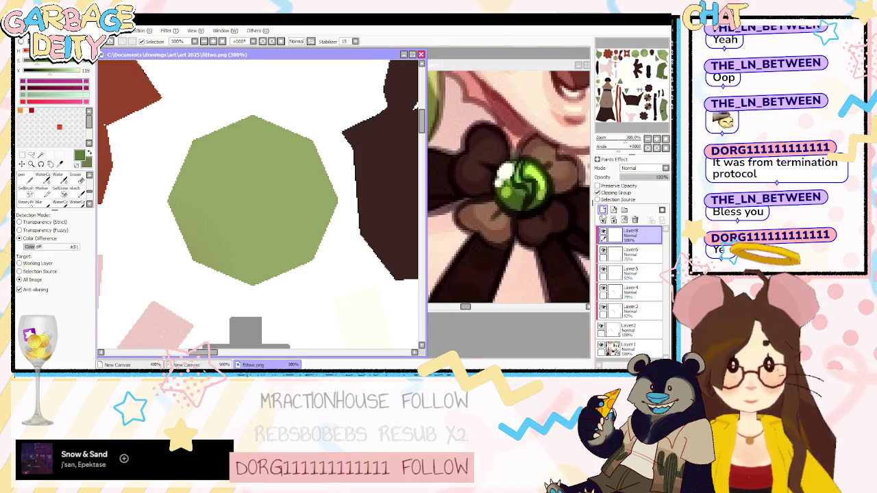
pyautogui.click(313, 205)
pyautogui.scroll(-4, 313, 205)
pyautogui.scroll(-3, 313, 205)
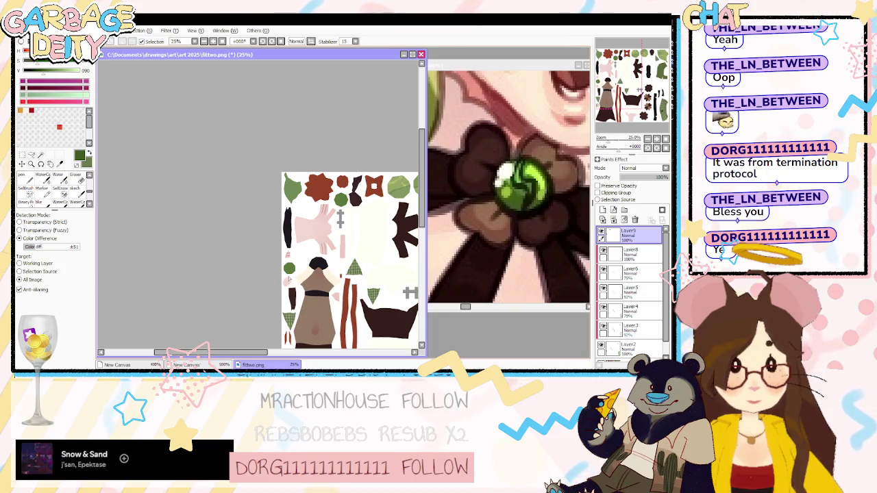
pyautogui.scroll(3, 355, 204)
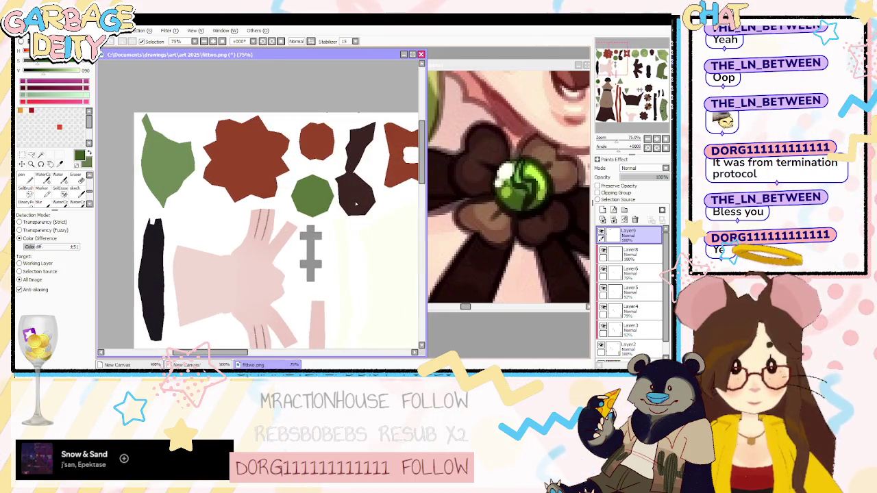
pyautogui.scroll(2, 334, 188)
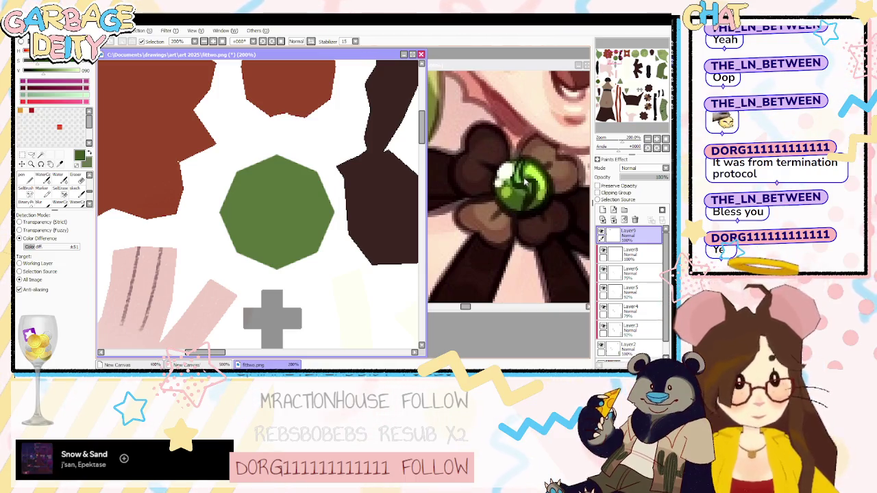
# On a clipped layer, brush two dark zigzag lines down the octagon.
pyautogui.hotkey('ctrl', 'shift', 'n')
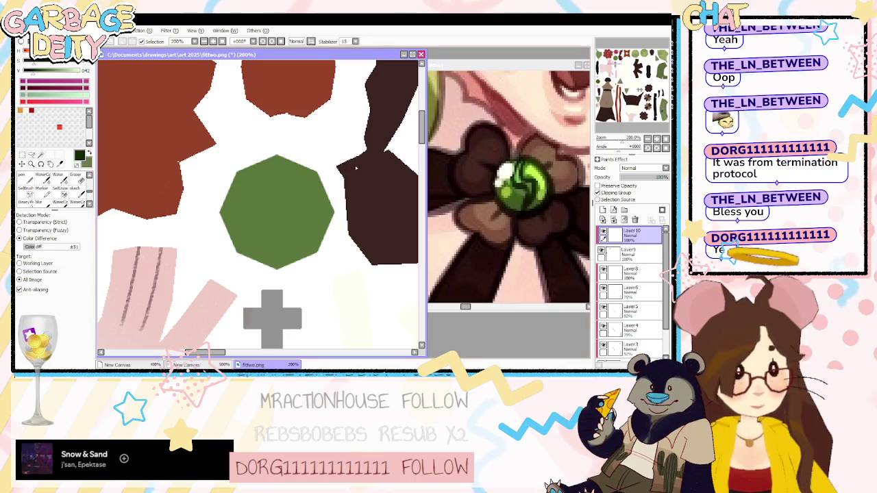
pyautogui.press('b')
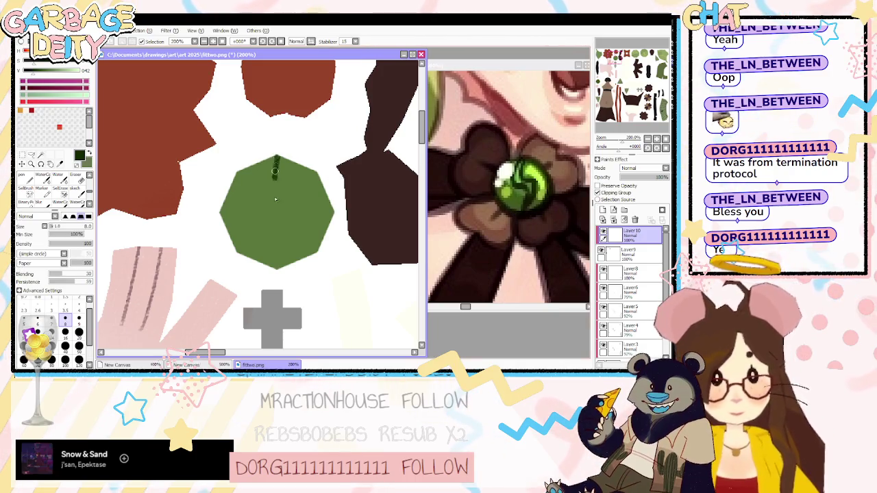
pyautogui.moveTo(303, 210); pyautogui.dragTo(294, 257)
pyautogui.hotkey('ctrl', 'z')
pyautogui.moveTo(276, 157); pyautogui.dragTo(286, 252)
pyautogui.moveTo(277, 152)
pyautogui.mouseDown()
pyautogui.moveTo(260, 213)
pyautogui.moveTo(280, 238)
pyautogui.mouseUp()
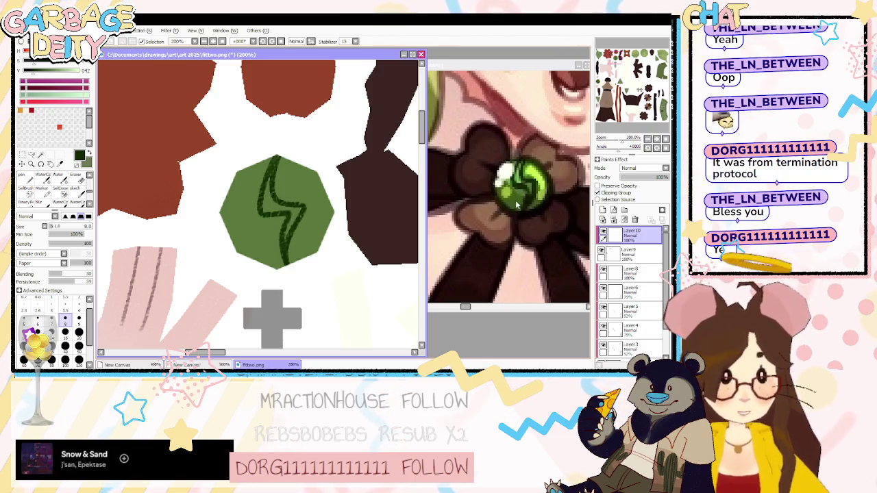
# Shade the octagon's lower part darker on another new layer.
pyautogui.click(629, 252)
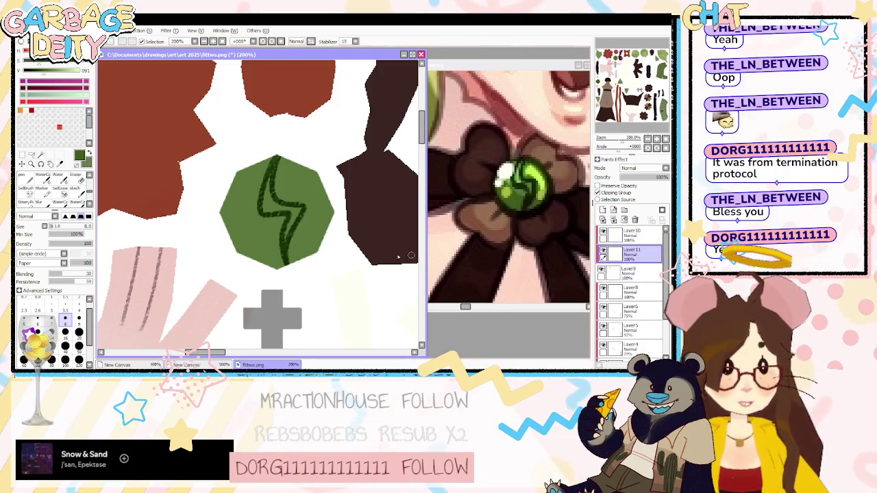
pyautogui.moveTo(236, 231)
pyautogui.mouseDown()
pyautogui.moveTo(320, 245)
pyautogui.moveTo(233, 198)
pyautogui.moveTo(309, 260)
pyautogui.mouseUp()
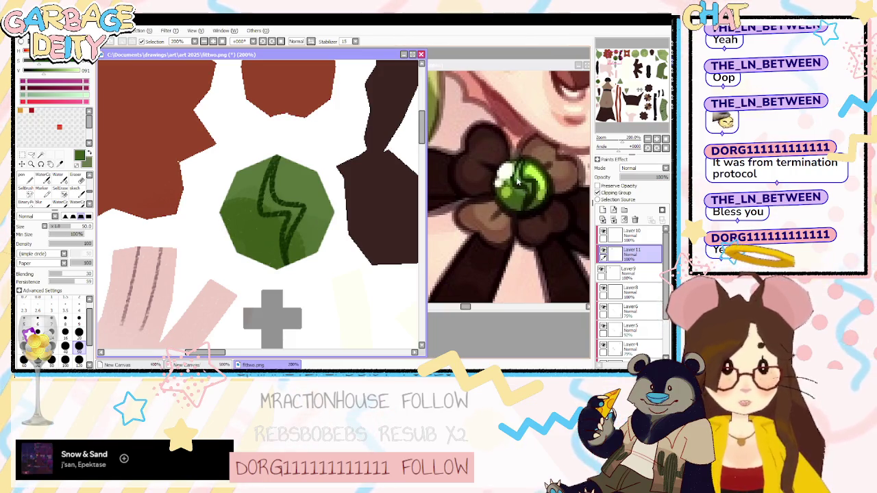
pyautogui.keyDown('ctrl'); pyautogui.click(631, 233); pyautogui.keyUp('ctrl')
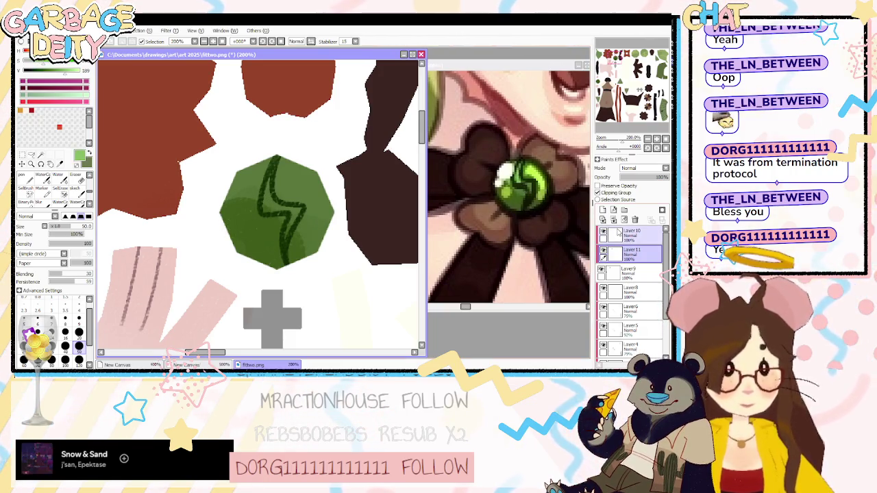
pyautogui.click(602, 209)
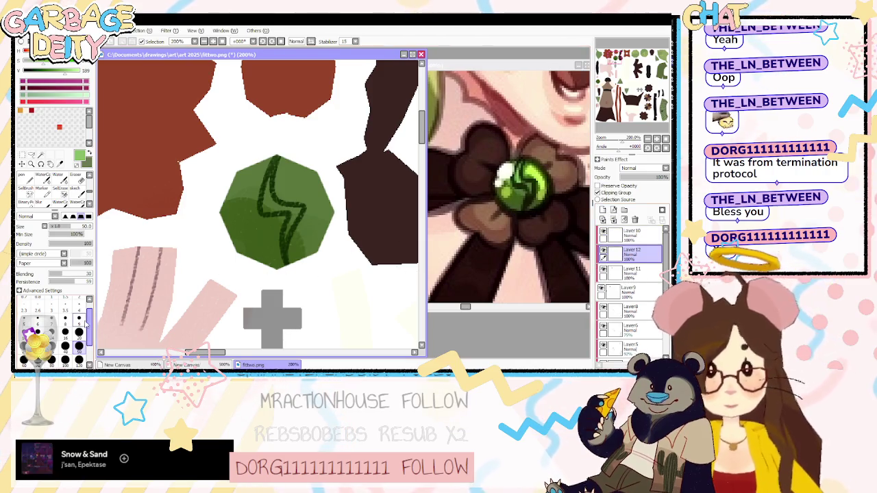
# Paint light green highlights along both sides of the zigzag, refining them with a smaller brush.
pyautogui.moveTo(273, 168)
pyautogui.mouseDown()
pyautogui.moveTo(265, 218)
pyautogui.moveTo(291, 215)
pyautogui.moveTo(283, 267)
pyautogui.mouseUp()
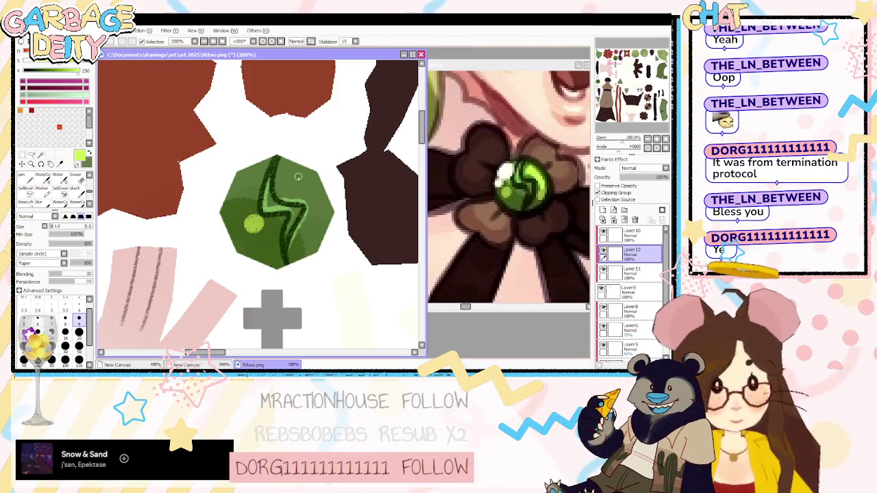
pyautogui.moveTo(287, 175); pyautogui.dragTo(315, 226)
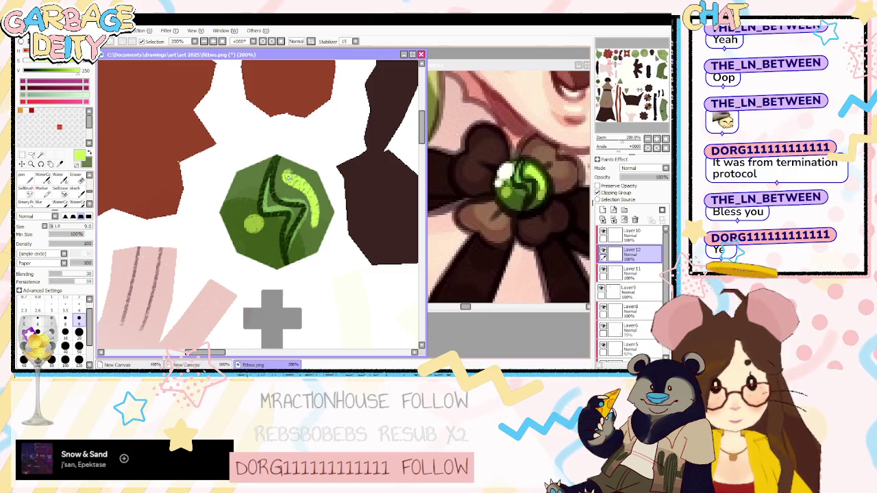
pyautogui.moveTo(294, 176); pyautogui.dragTo(287, 193)
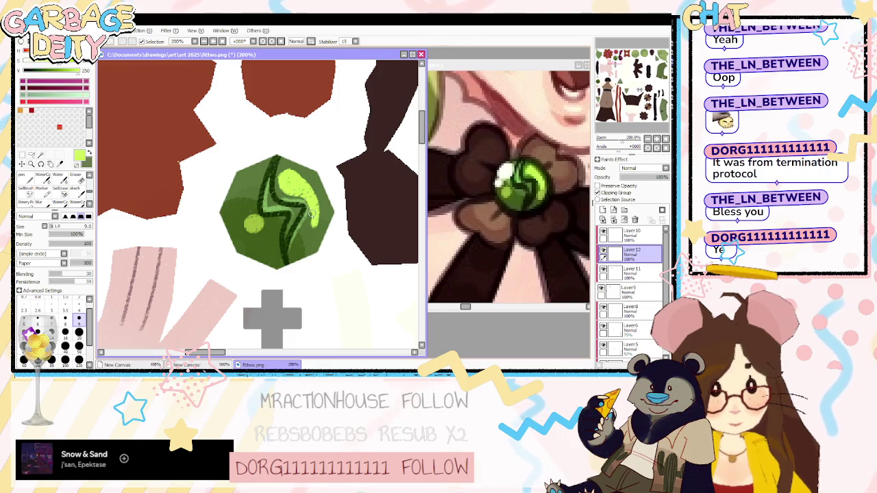
pyautogui.press('e')
pyautogui.moveTo(288, 189); pyautogui.dragTo(299, 233)
pyautogui.moveTo(281, 179); pyautogui.dragTo(296, 198)
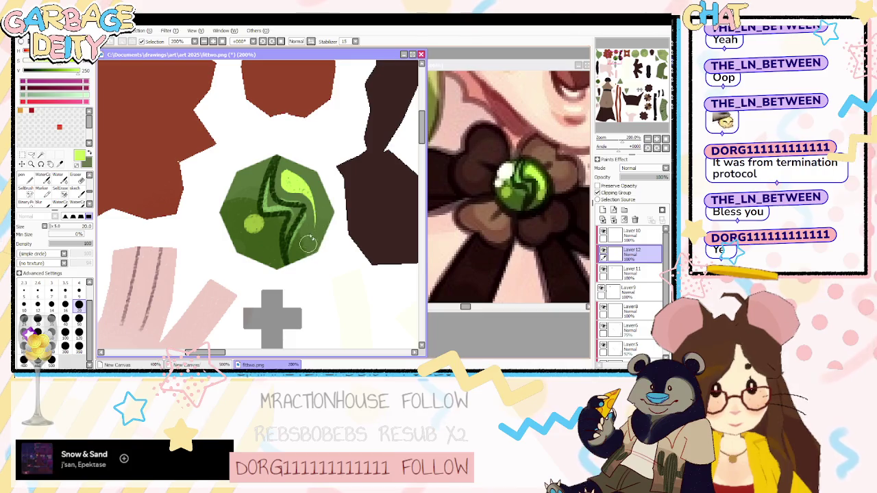
pyautogui.press('b')
pyautogui.click(80, 303)
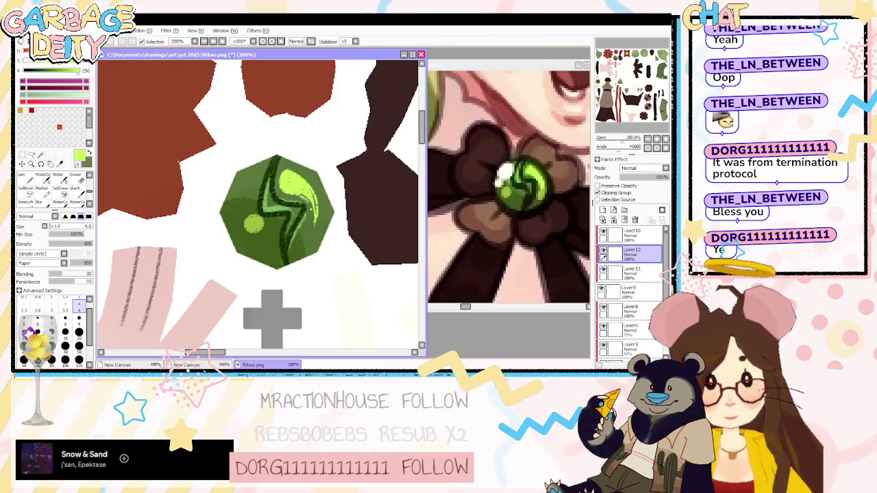
pyautogui.click(602, 209)
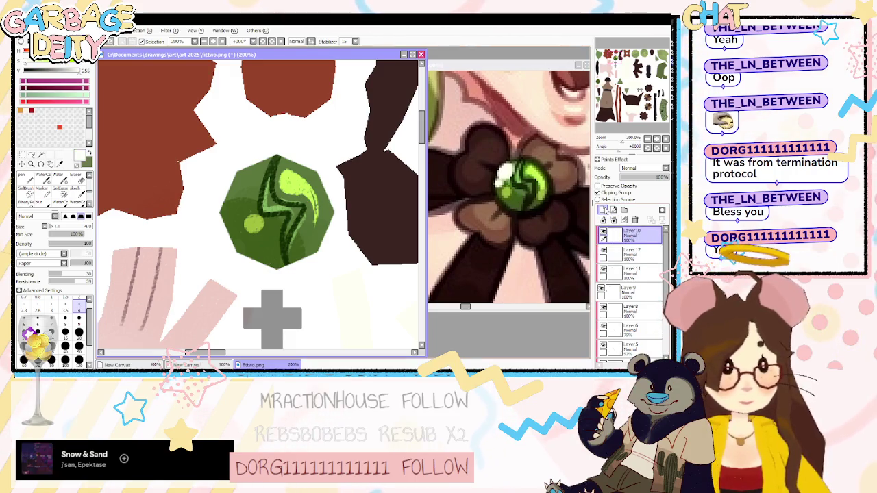
# Paint a white glint on the gem's upper left on a 79% Luminosity & Shade layer.
pyautogui.click(79, 332)
pyautogui.moveTo(274, 168); pyautogui.dragTo(246, 202)
pyautogui.hotkey('ctrl', 'z')
pyautogui.hotkey('ctrl', 'z')
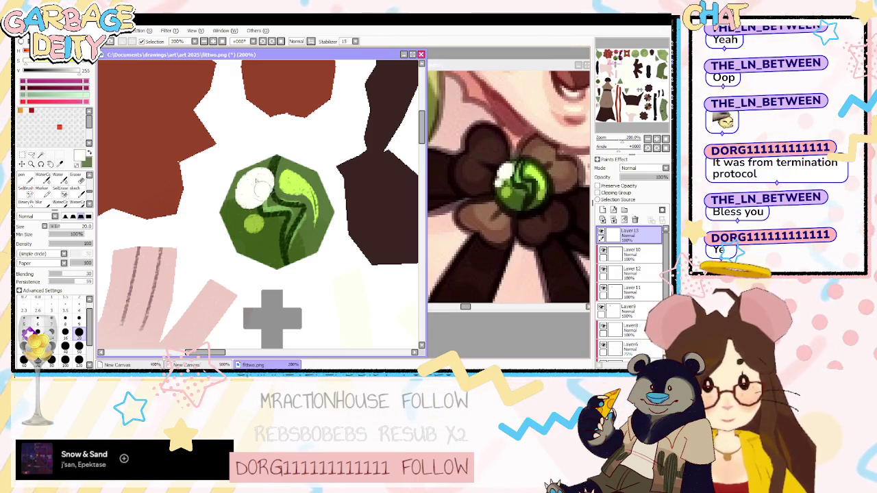
pyautogui.press('[')
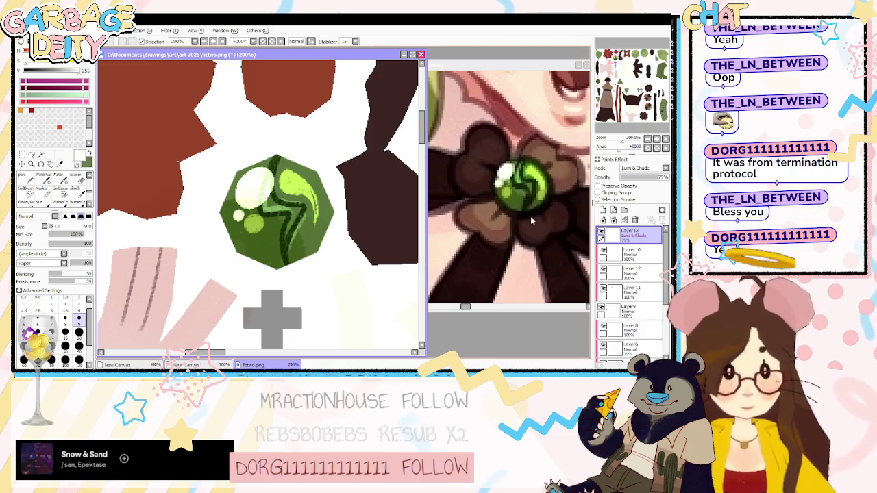
pyautogui.press('x')
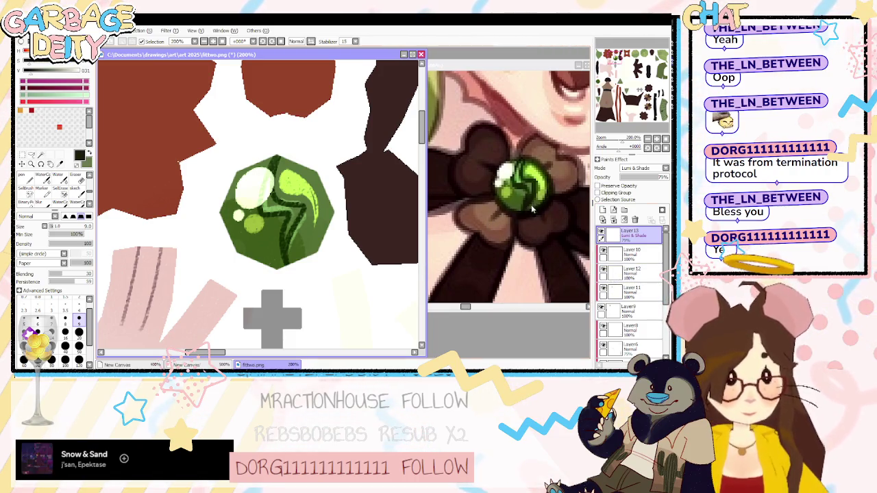
pyautogui.click(602, 210)
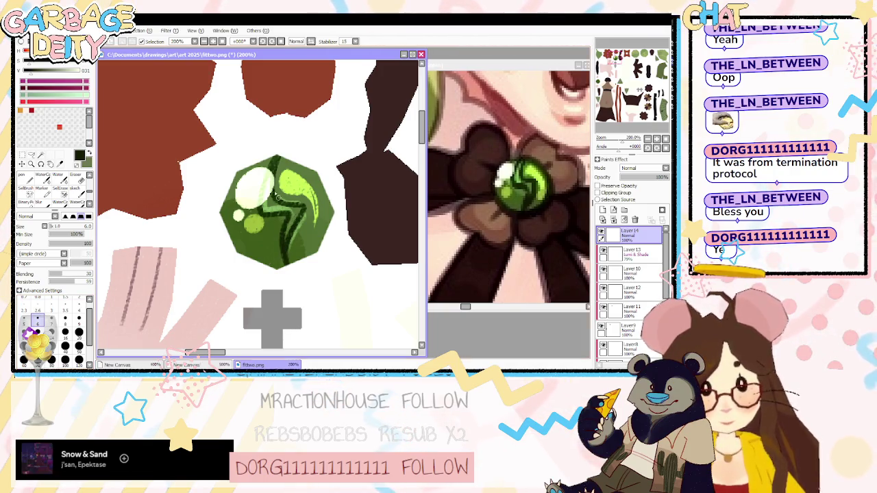
# Move the new layer under the highlights, clip it, and paint dark green gem shading.
pyautogui.moveTo(274, 161); pyautogui.dragTo(273, 193)
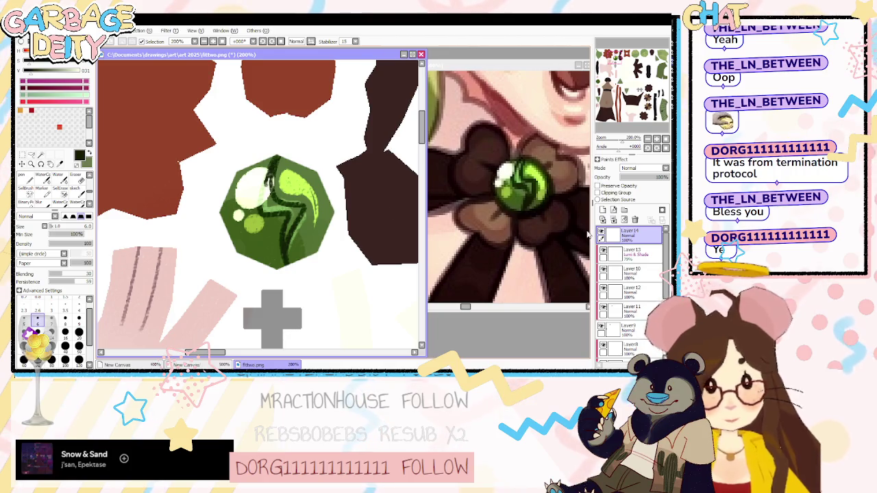
pyautogui.moveTo(627, 234); pyautogui.dragTo(627, 260)
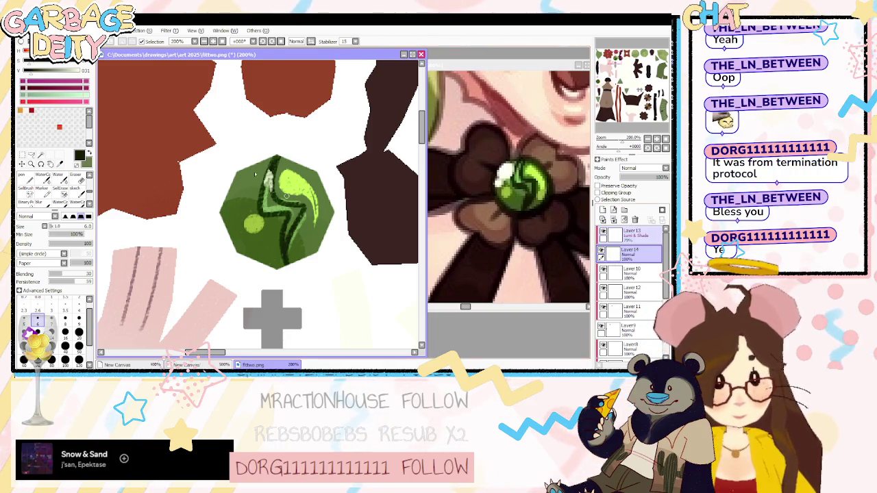
pyautogui.click(598, 193)
pyautogui.moveTo(270, 179); pyautogui.dragTo(261, 208)
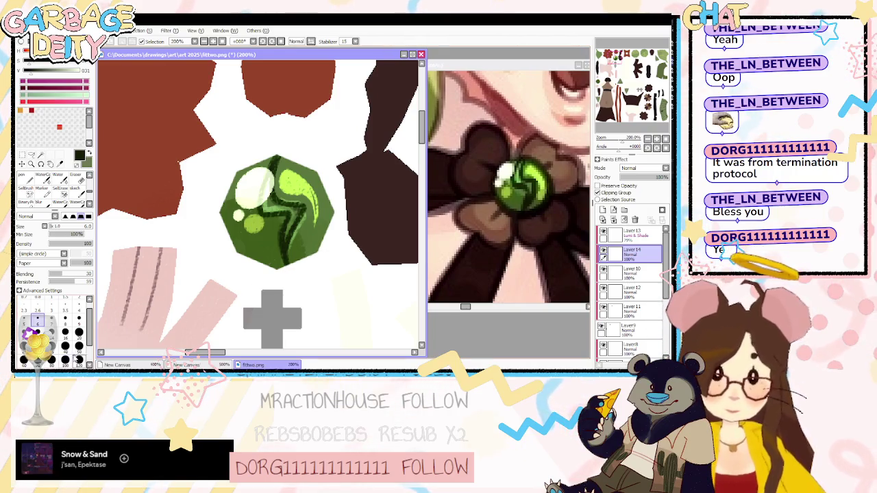
# Dab a light green glow on the gem's lower left at size 50 and save fittwo.png.
pyautogui.press('x')
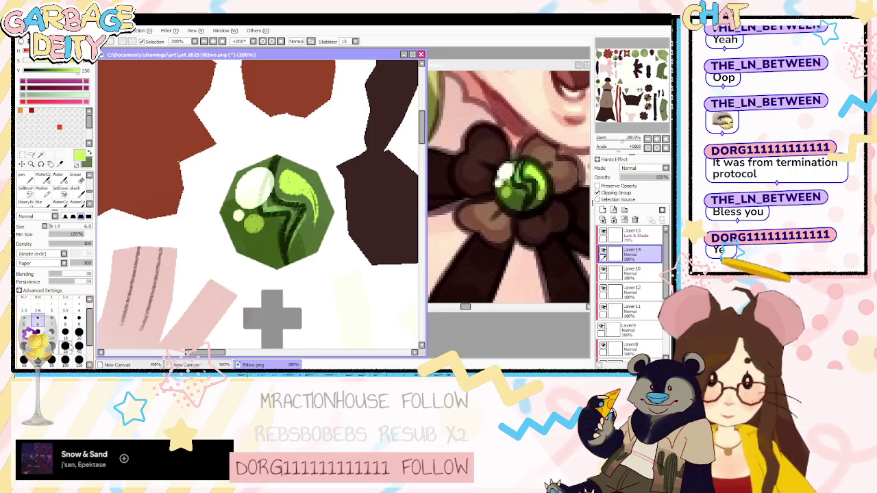
pyautogui.click(72, 348)
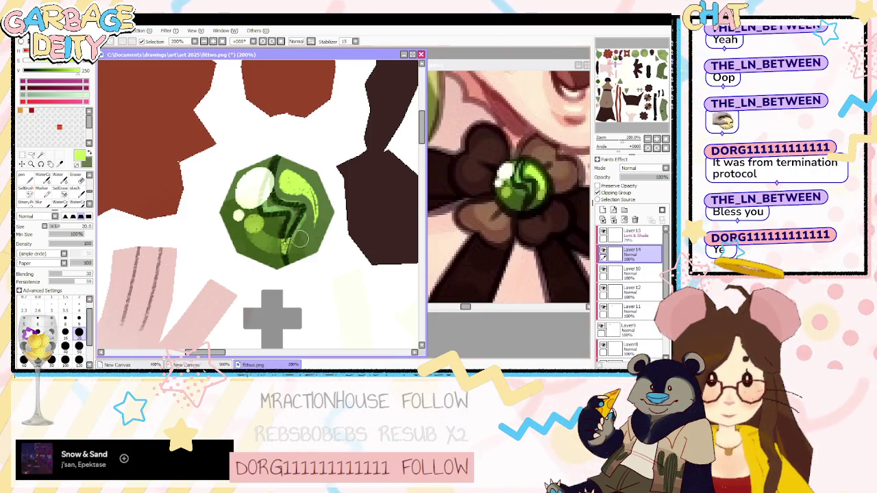
pyautogui.moveTo(246, 233); pyautogui.dragTo(269, 230)
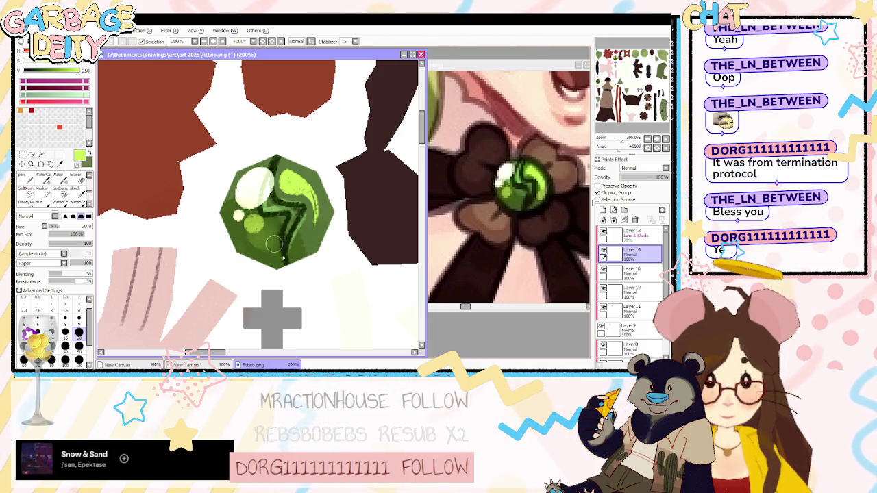
pyautogui.hotkey('ctrl', 's')
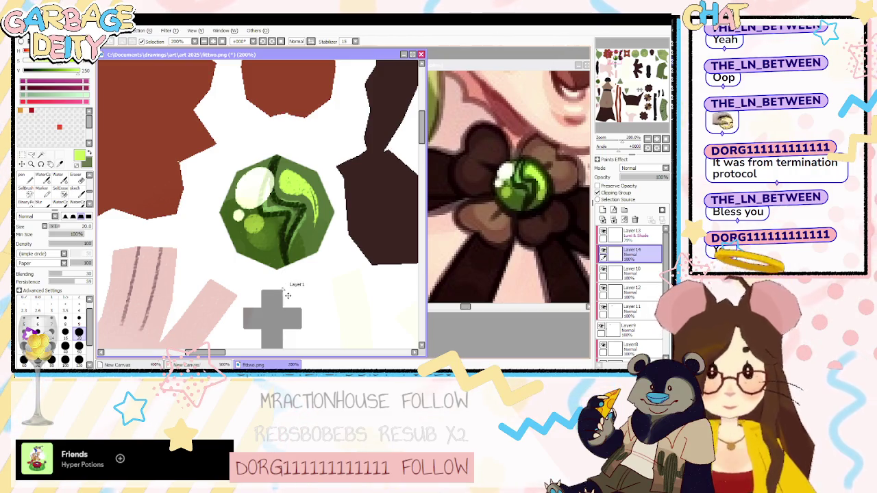
pyautogui.hotkey('alt', 'Tab')
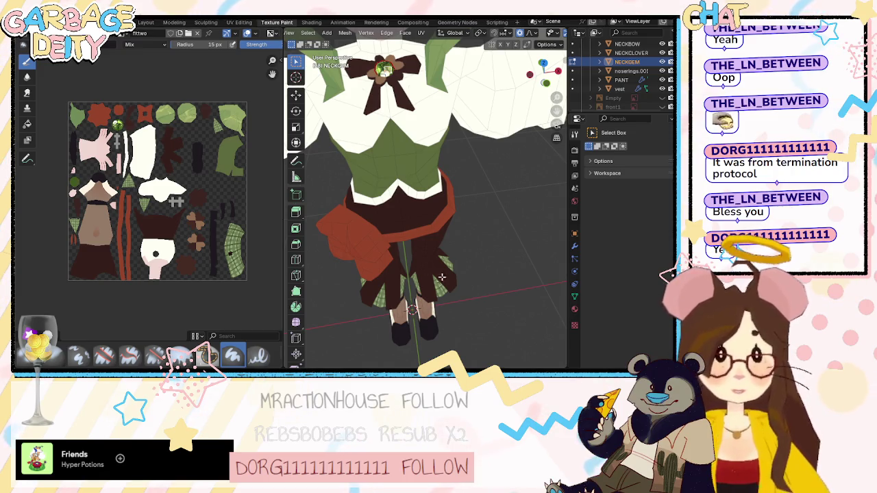
# Orbit and zoom the viewport to inspect the repainted green gem on the character.
pyautogui.scroll(3, 536, 34)
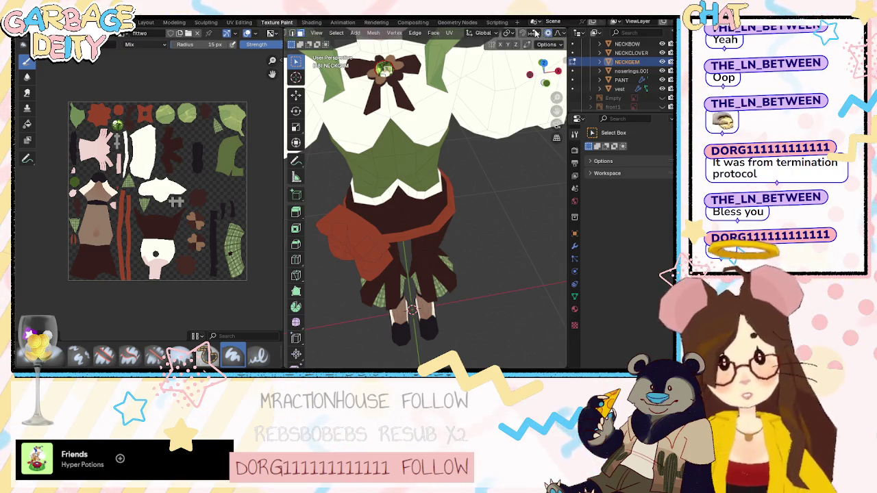
pyautogui.scroll(-3, 536, 34)
pyautogui.scroll(2, 457, 111)
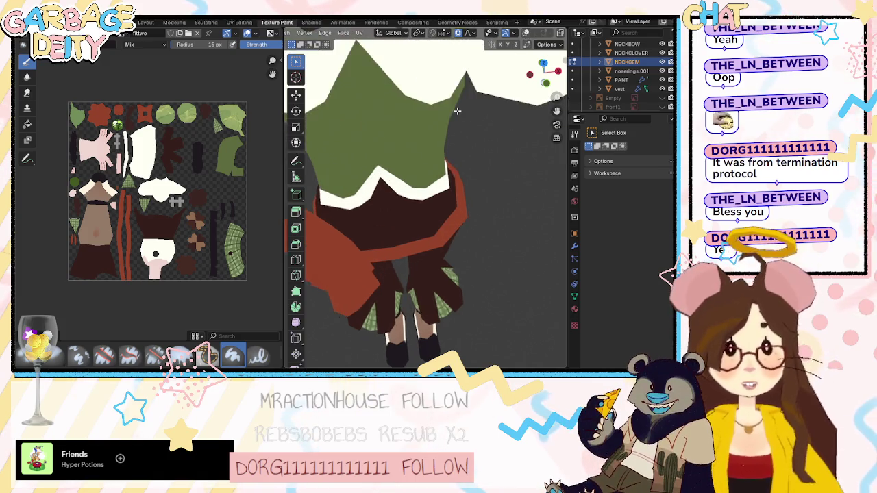
pyautogui.scroll(-6, 457, 110)
pyautogui.scroll(2, 454, 115)
pyautogui.scroll(1, 453, 118)
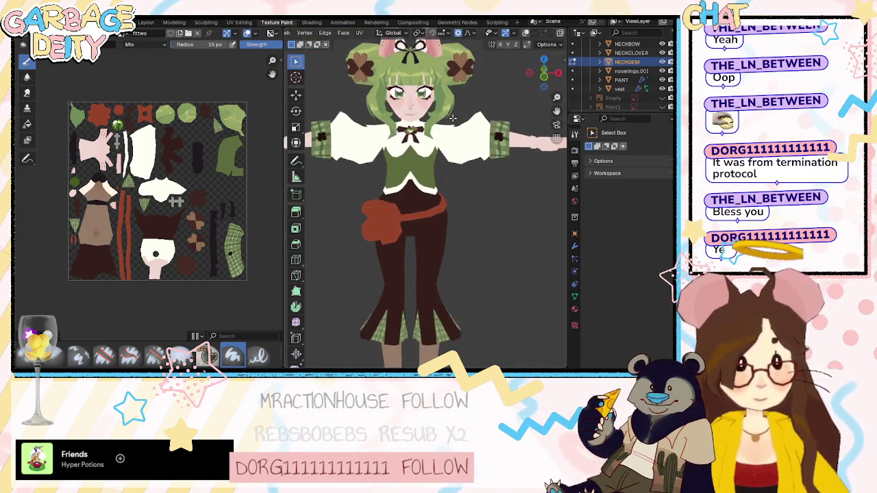
pyautogui.moveTo(452, 118); pyautogui.dragTo(452, 118, button='middle')
pyautogui.scroll(2, 459, 115)
pyautogui.scroll(2, 425, 116)
pyautogui.scroll(2, 380, 117)
pyautogui.scroll(2, 404, 165)
pyautogui.scroll(1, 422, 195)
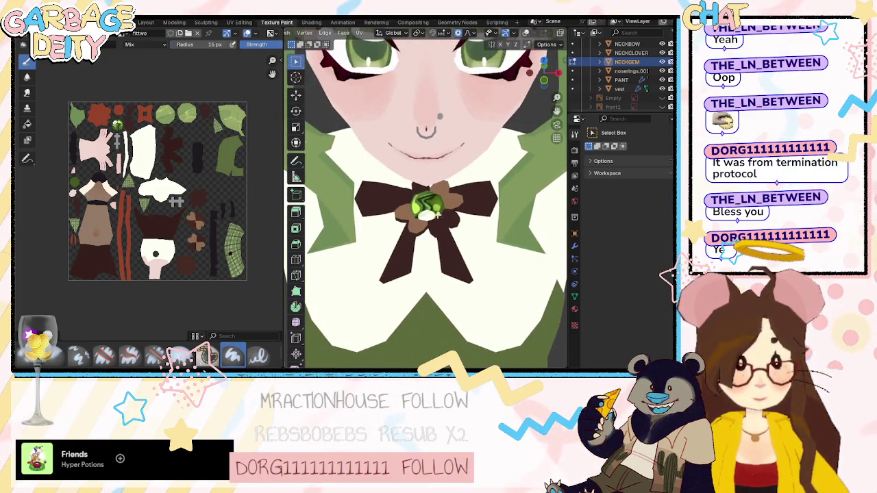
pyautogui.scroll(1, 431, 209)
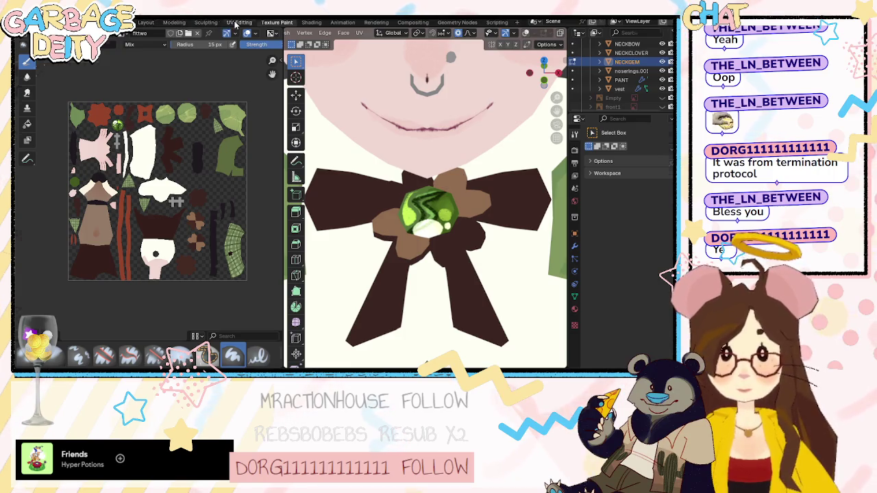
# Switch to the UV Editing workspace and turn on the viewport overlays.
pyautogui.click(236, 24)
pyautogui.scroll(2, 322, 167)
pyautogui.scroll(2, 373, 83)
pyautogui.scroll(-2, 373, 82)
pyautogui.scroll(-3, 411, 172)
pyautogui.scroll(3, 513, 254)
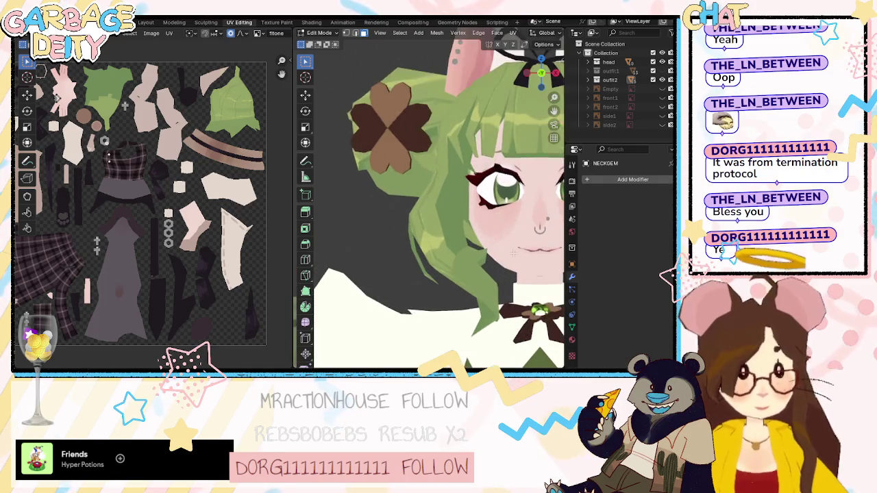
pyautogui.scroll(-2, 512, 254)
pyautogui.scroll(5, 469, 195)
pyautogui.scroll(-2, 391, 133)
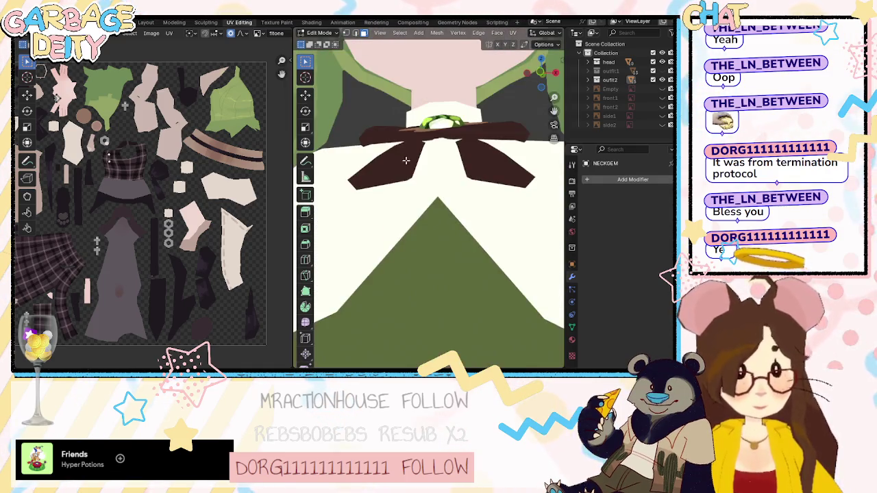
pyautogui.scroll(-3, 515, 36)
pyautogui.scroll(-2, 515, 36)
pyautogui.click(516, 36)
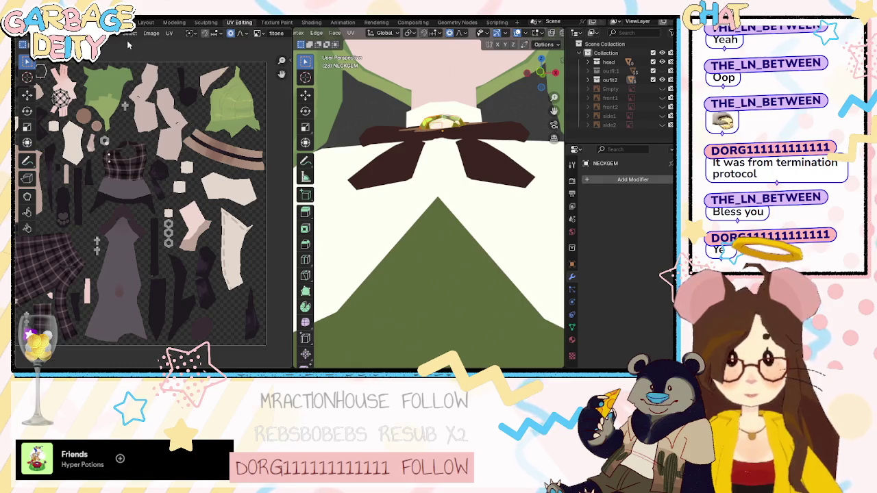
# Display the fittwo texture in the UV editor instead of fitone.
pyautogui.scroll(-3, 135, 34)
pyautogui.click(149, 33)
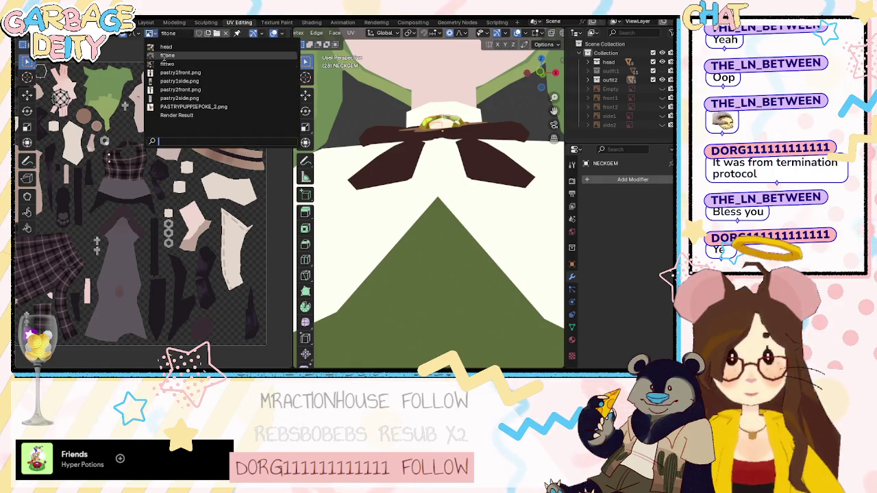
pyautogui.click(171, 65)
# Zoom the UV view onto the gem island and frame the neck gem from the front.
pyautogui.moveTo(173, 136); pyautogui.dragTo(245, 145, button='middle')
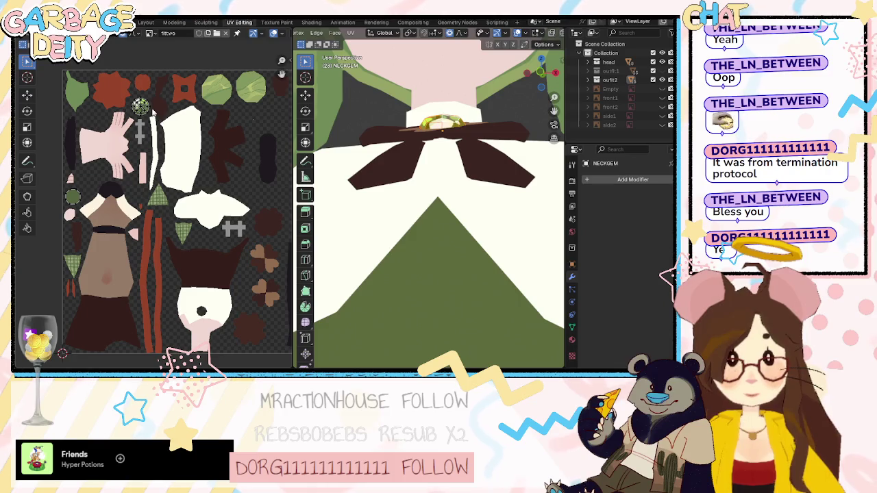
pyautogui.scroll(5, 148, 110)
pyautogui.moveTo(148, 110); pyautogui.dragTo(157, 316, button='middle')
pyautogui.press('KP_1')
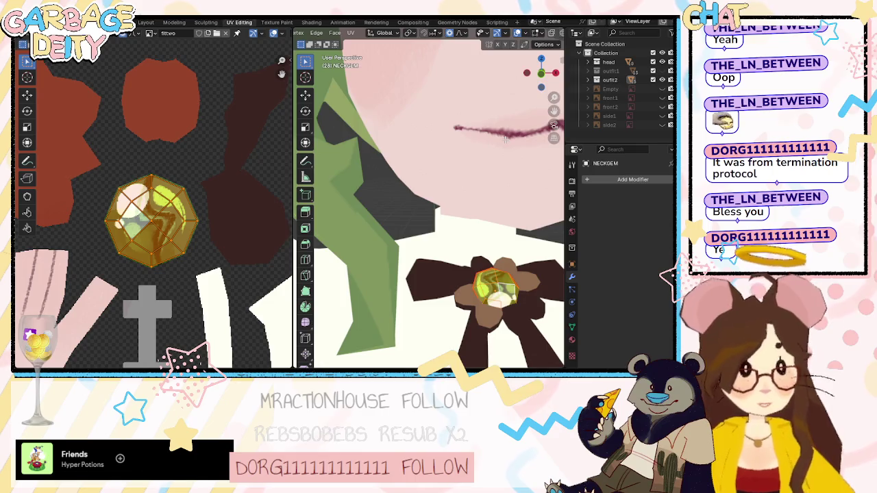
pyautogui.scroll(-4, 505, 140)
pyautogui.press('KP_8')
pyautogui.scroll(3, 502, 156)
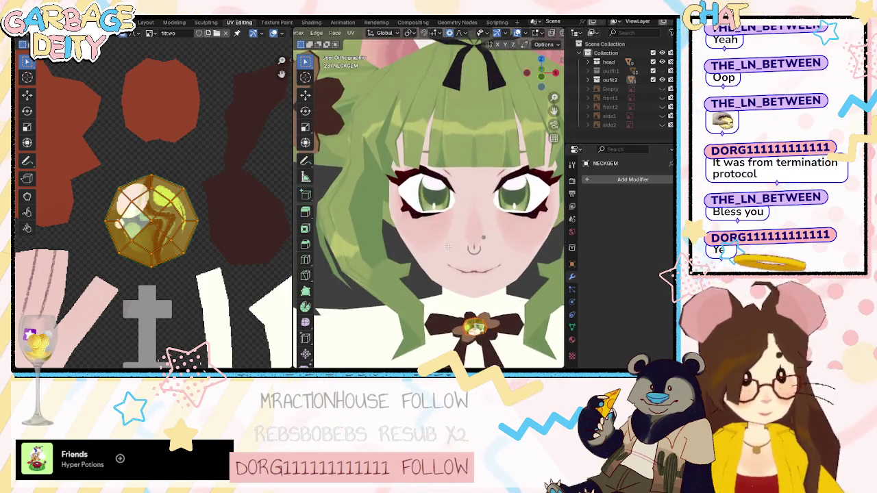
pyautogui.keyDown('shift'); pyautogui.moveTo(502, 156); pyautogui.dragTo(480, 137, button='middle'); pyautogui.keyUp('shift')
pyautogui.press('KP_Decimal')
pyautogui.scroll(2, 438, 206)
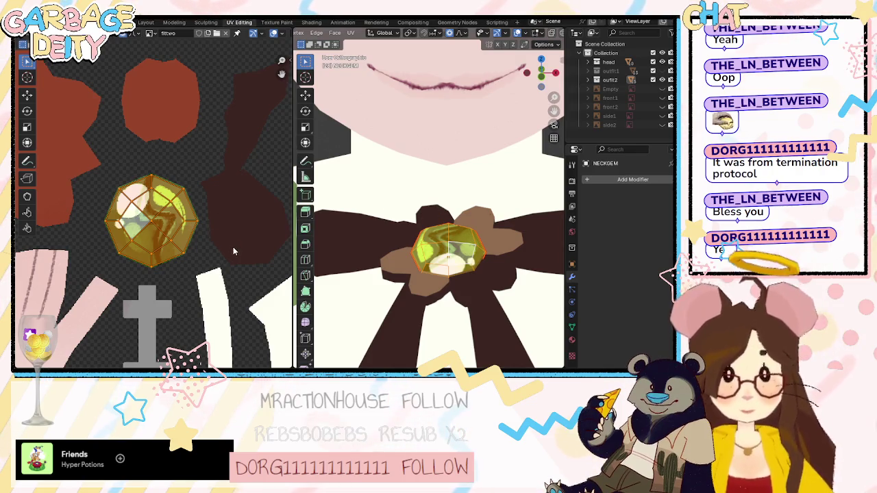
# Rotate the neck gem's UV island and return to the Texture Paint workspace.
pyautogui.press('r')
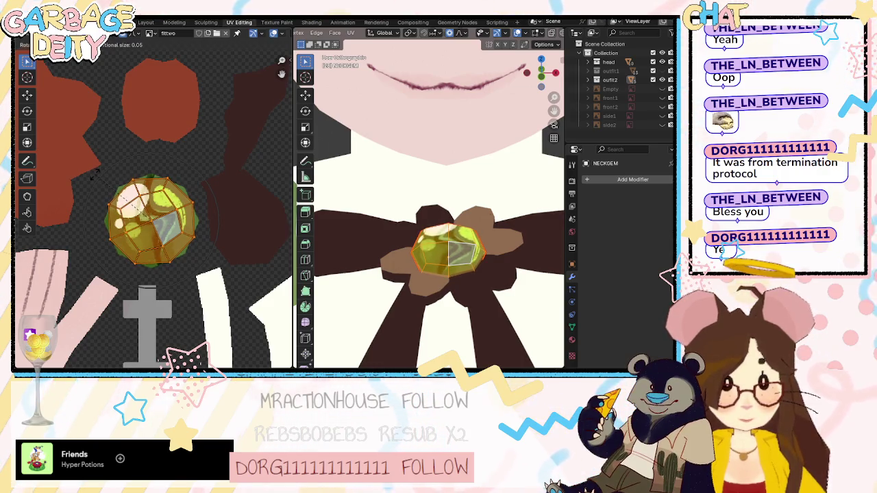
pyautogui.click(96, 179)
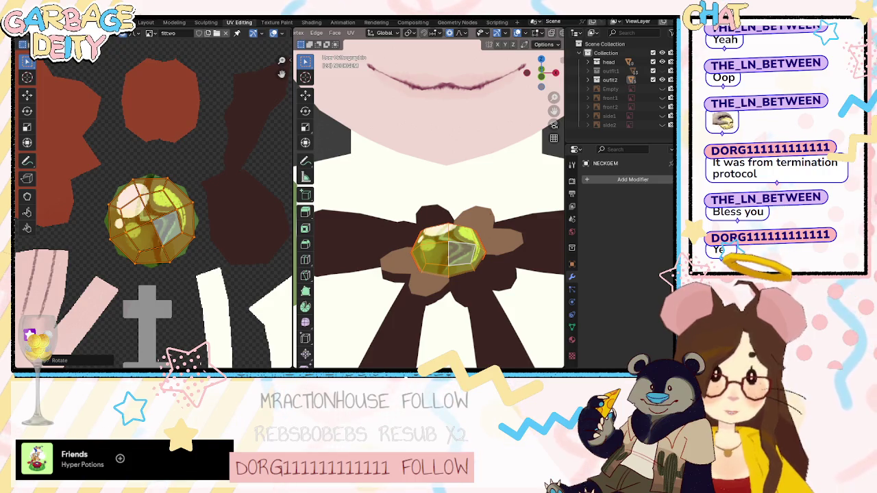
pyautogui.click(274, 22)
pyautogui.scroll(-4, 94, 116)
# Fit the texture in the image view, centre the green gem, and enter Texture Paint mode.
pyautogui.press('Home')
pyautogui.scroll(3, 126, 132)
pyautogui.scroll(3, 198, 201)
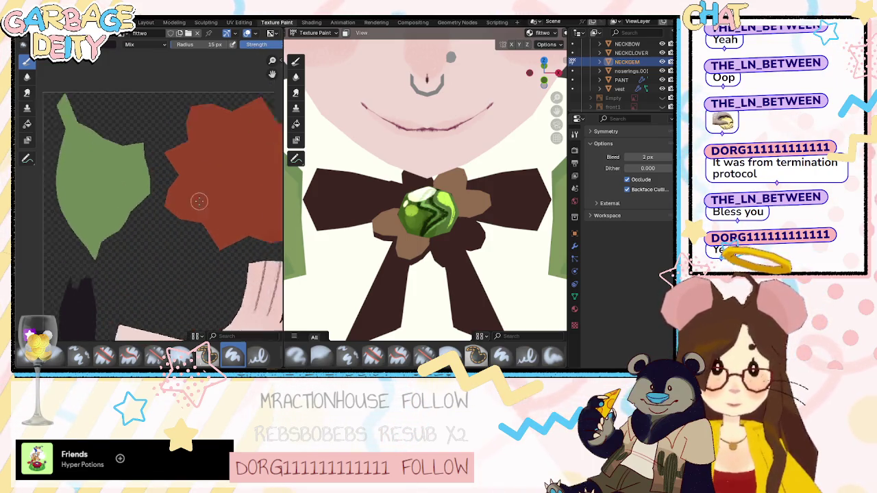
pyautogui.scroll(2, 168, 194)
pyautogui.scroll(2, 219, 199)
pyautogui.scroll(2, 222, 195)
pyautogui.moveTo(225, 185); pyautogui.dragTo(103, 175, button='middle')
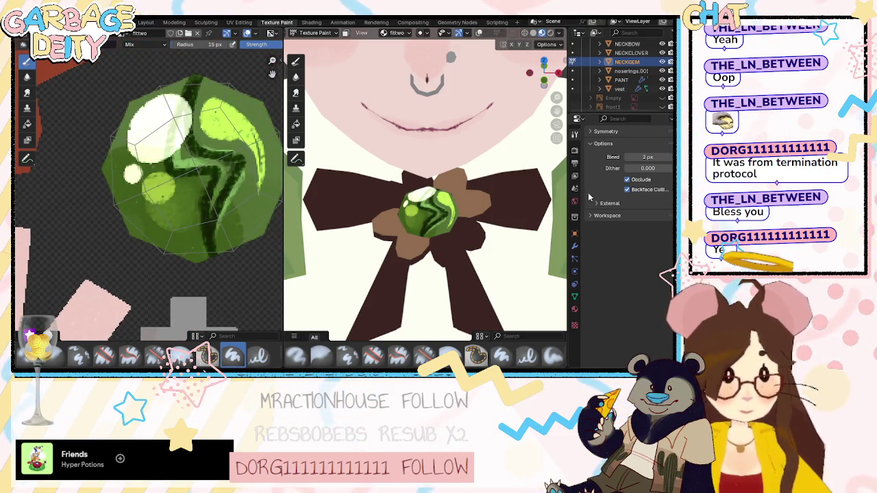
pyautogui.click(315, 33)
pyautogui.click(317, 92)
pyautogui.scroll(-2, 624, 309)
pyautogui.scroll(-3, 624, 327)
# Undo the stray change, pick the green swatch, and fill the gem blob's dark edges.
pyautogui.click(625, 327)
pyautogui.press('s')
pyautogui.press('s')
pyautogui.hotkey('ctrl', 'z')
pyautogui.hotkey('ctrl', 'z')
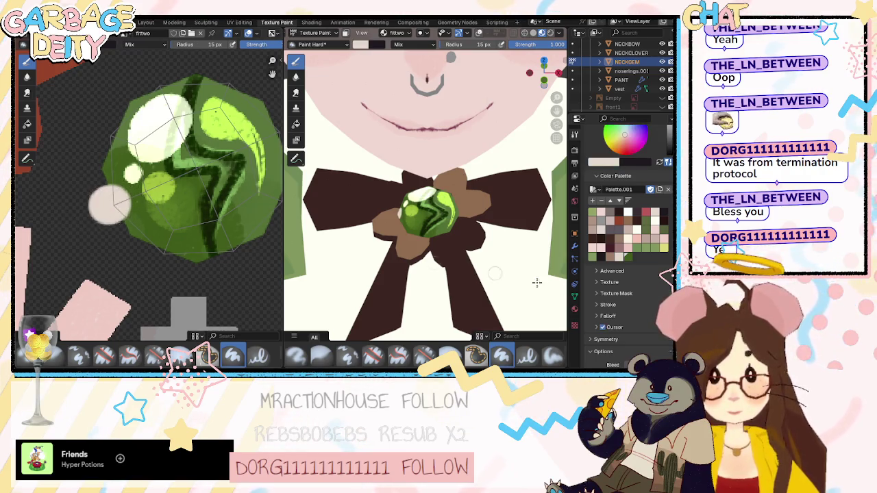
pyautogui.click(627, 257)
pyautogui.moveTo(123, 215); pyautogui.dragTo(110, 206)
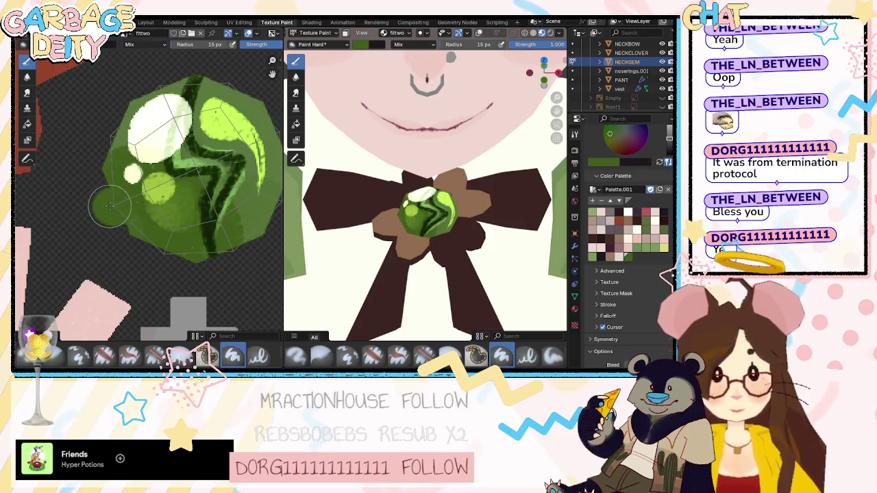
pyautogui.moveTo(163, 249); pyautogui.dragTo(161, 253)
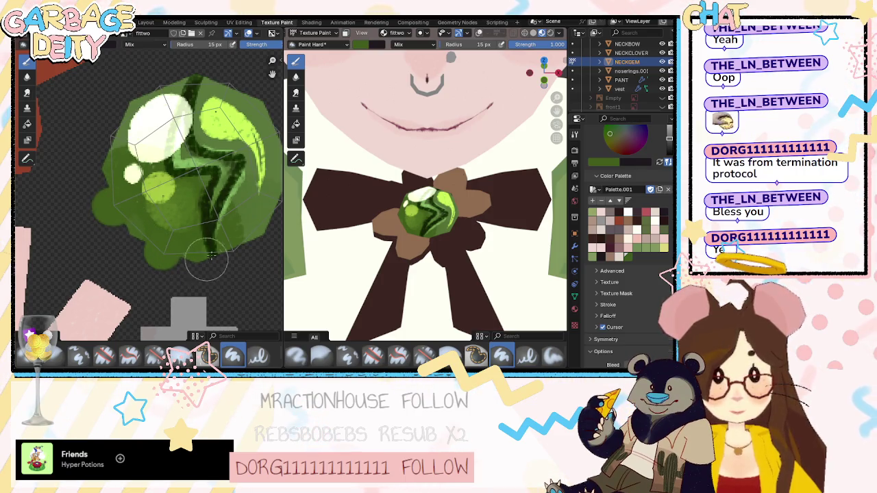
pyautogui.moveTo(235, 254); pyautogui.dragTo(263, 219)
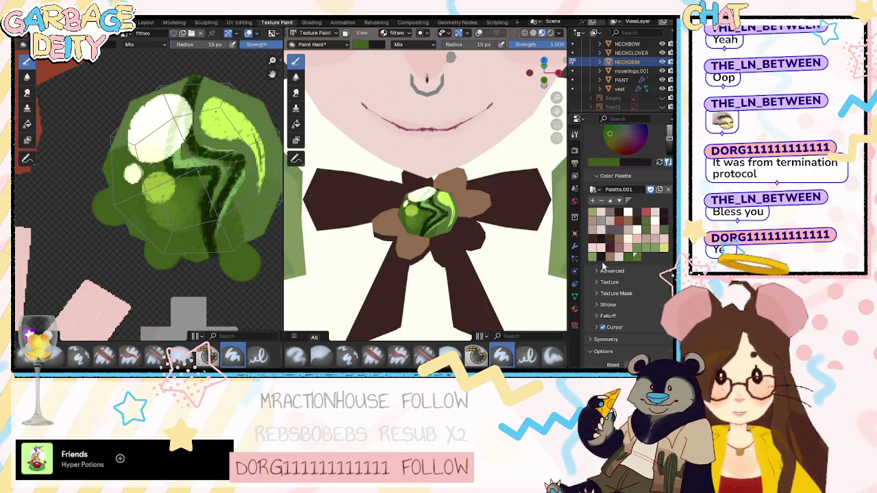
# Choose another palette colour and shrink the brush radius from 15 to 5 px.
pyautogui.click(637, 256)
pyautogui.moveTo(274, 199); pyautogui.dragTo(219, 224, button='middle')
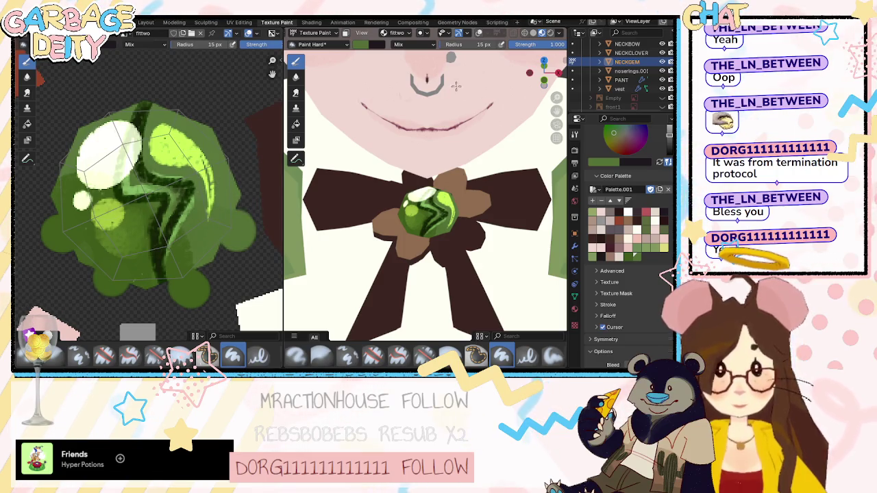
pyautogui.scroll(3, 633, 164)
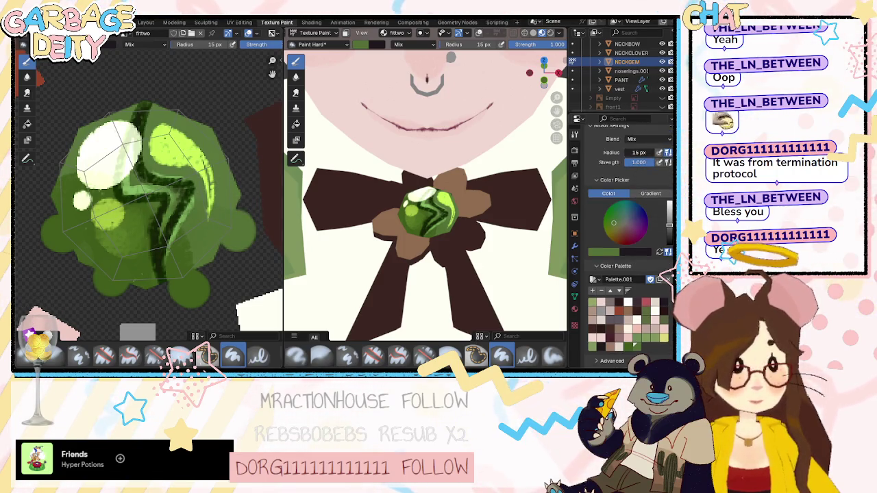
pyautogui.moveTo(638, 153); pyautogui.dragTo(610, 151)
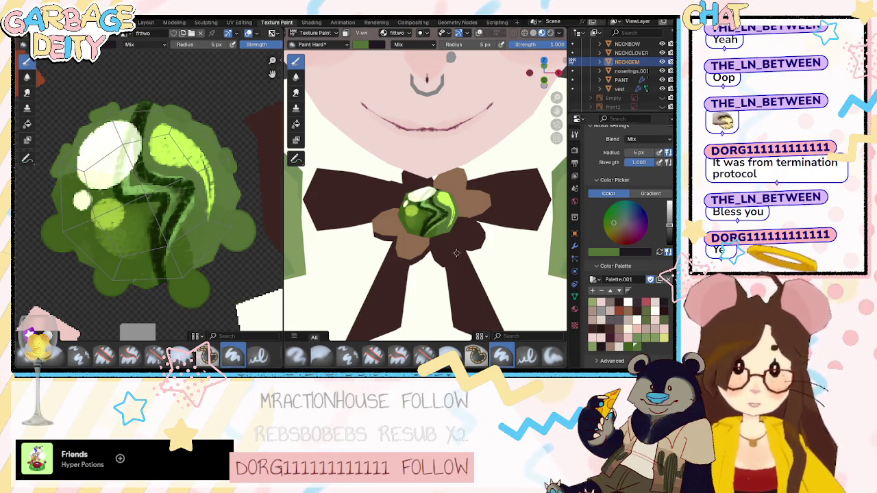
pyautogui.scroll(-3, 435, 240)
pyautogui.scroll(-2, 446, 179)
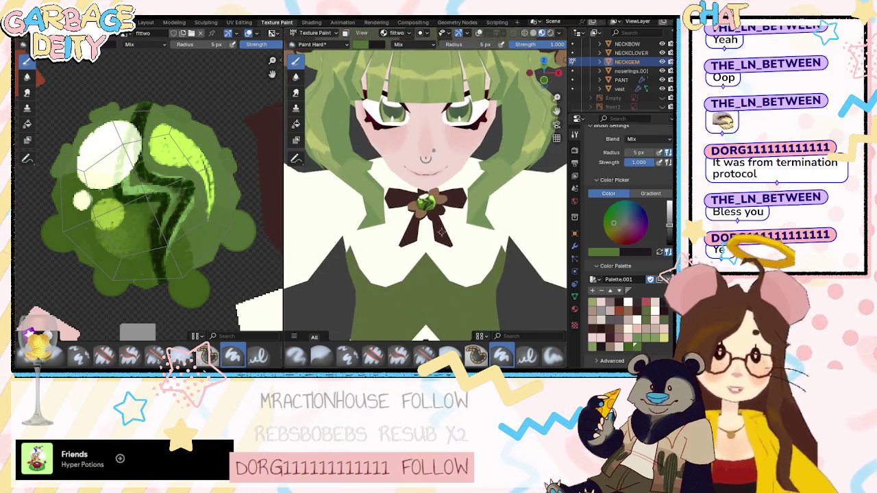
# Orbit and zoom out to view the whole painted character from the front.
pyautogui.moveTo(446, 179); pyautogui.dragTo(445, 153, button='middle')
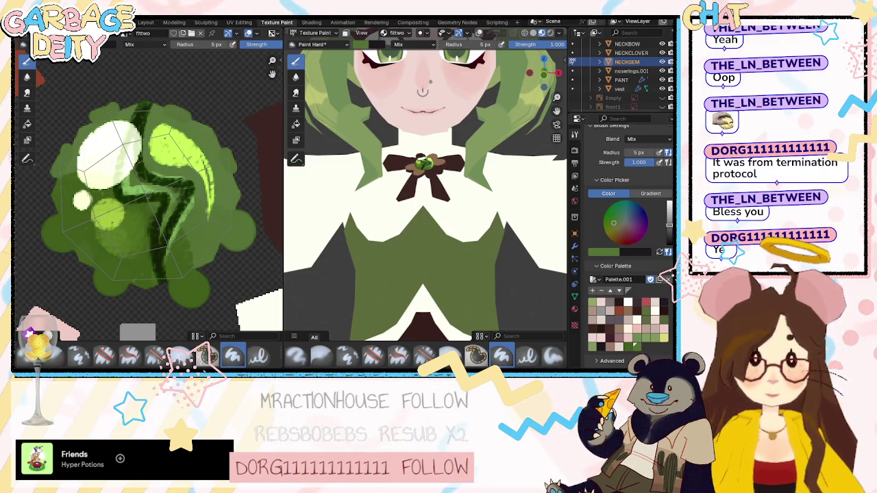
pyautogui.moveTo(496, 299); pyautogui.dragTo(484, 273, button='middle')
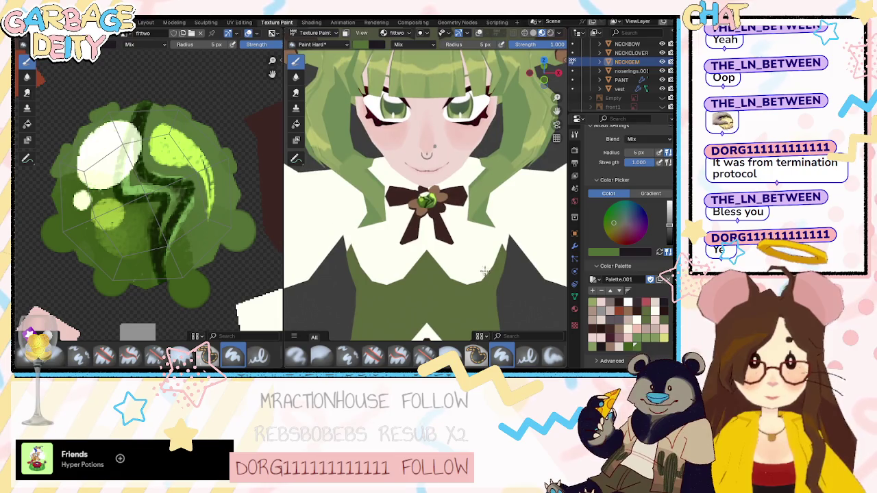
pyautogui.scroll(-2, 479, 260)
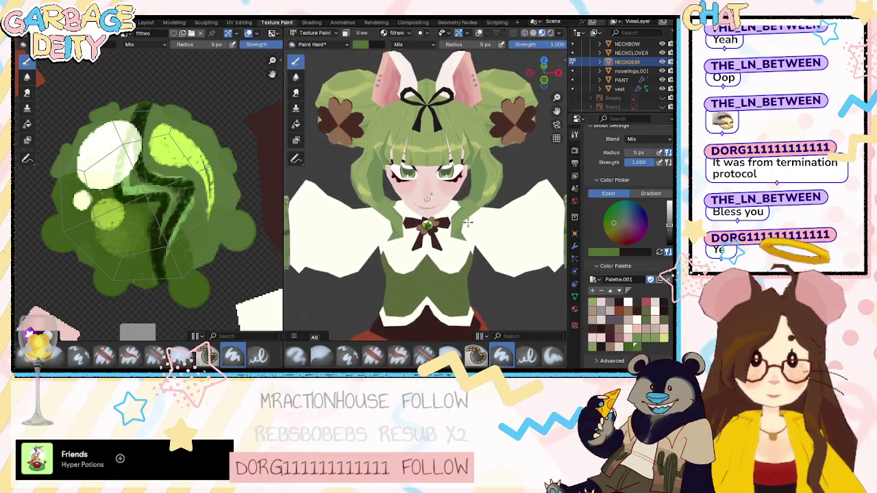
pyautogui.scroll(-2, 472, 293)
pyautogui.moveTo(471, 293); pyautogui.dragTo(419, 279, button='middle')
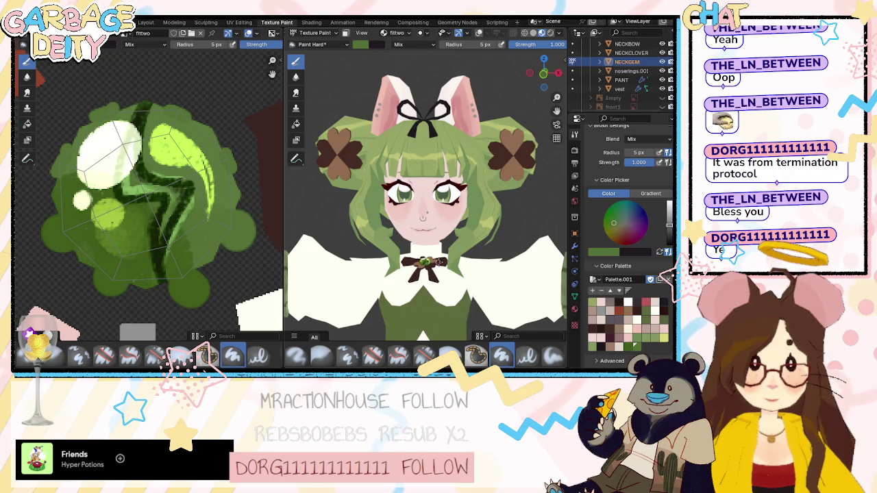
pyautogui.moveTo(433, 246); pyautogui.dragTo(438, 215, button='middle')
# Switch to Object Mode, show the overlays, and select the earrings.001 object.
pyautogui.click(314, 33)
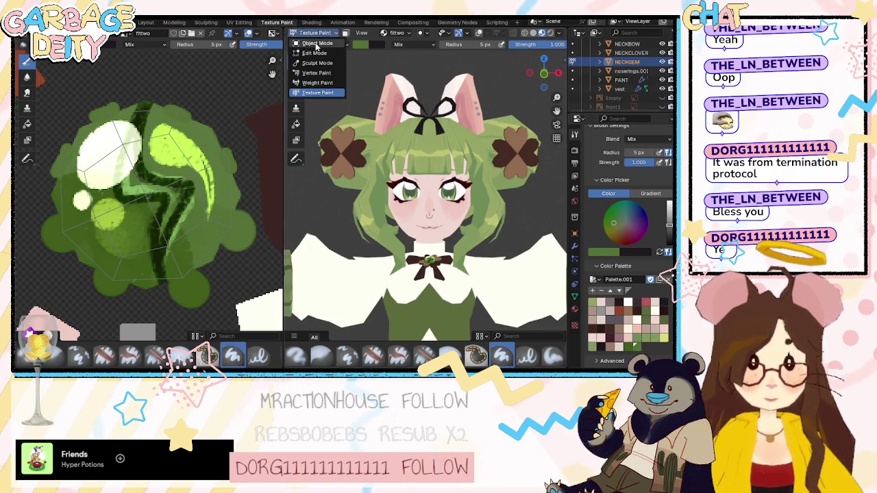
pyautogui.click(314, 45)
pyautogui.scroll(-3, 528, 36)
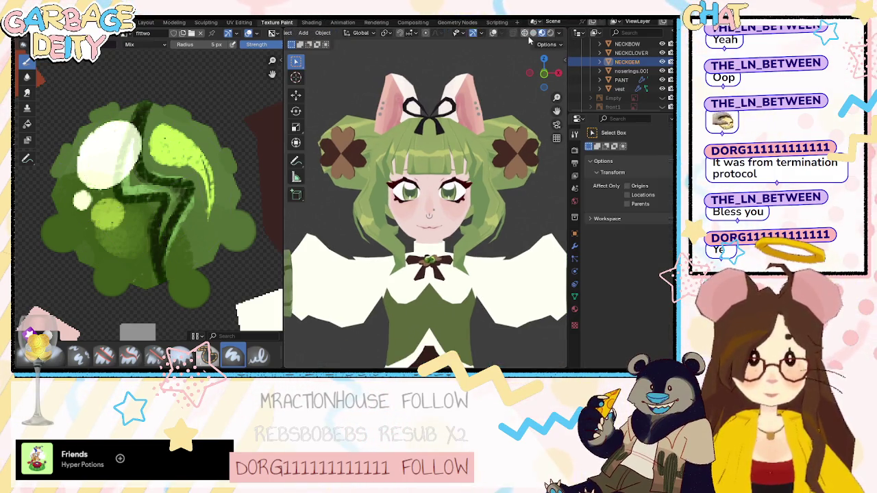
pyautogui.click(493, 33)
pyautogui.click(485, 90)
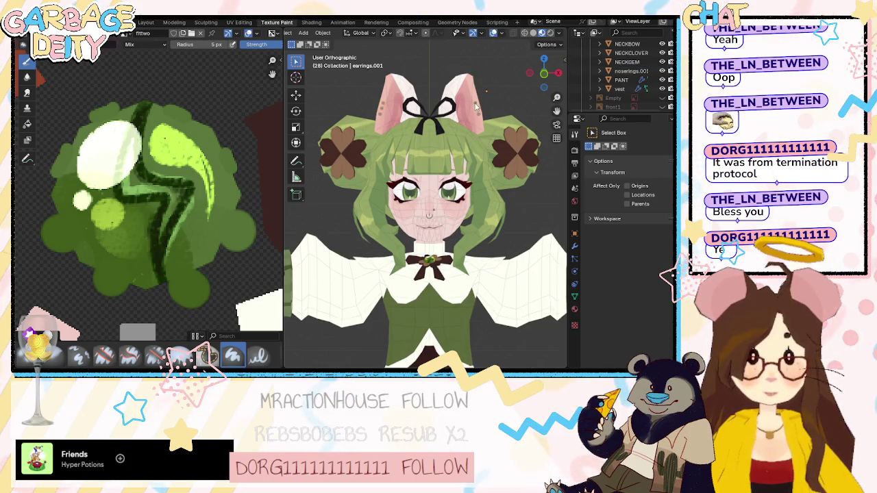
pyautogui.scroll(3, 308, 36)
pyautogui.click(329, 33)
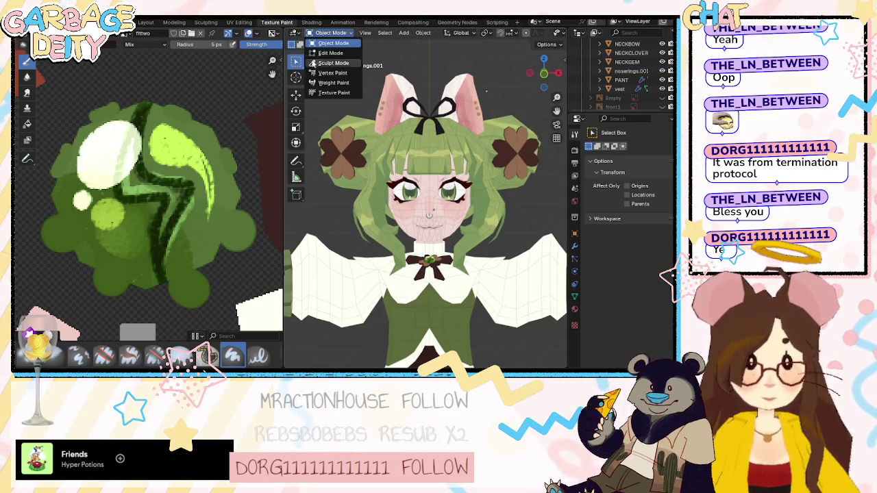
# Enter Texture Paint mode on the earrings and pick a light cream palette colour.
pyautogui.click(329, 92)
pyautogui.scroll(-3, 431, 161)
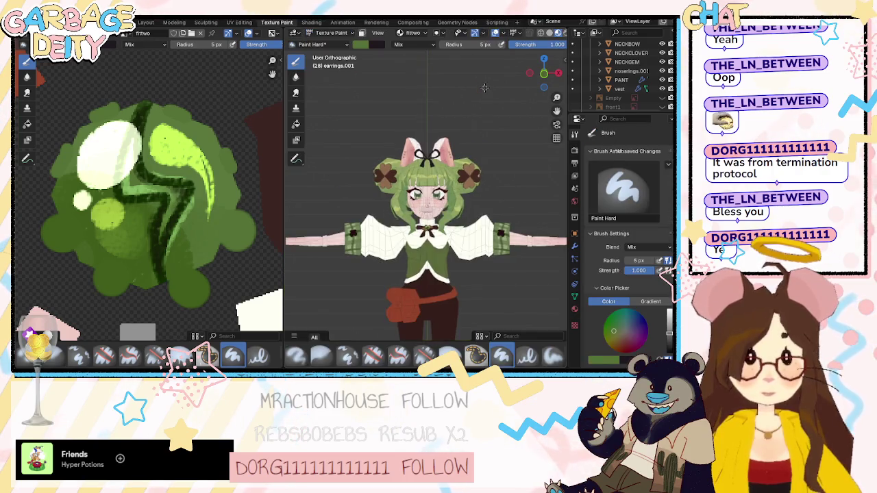
pyautogui.scroll(4, 432, 161)
pyautogui.scroll(-1, 432, 161)
pyautogui.scroll(4, 431, 163)
pyautogui.scroll(2, 446, 227)
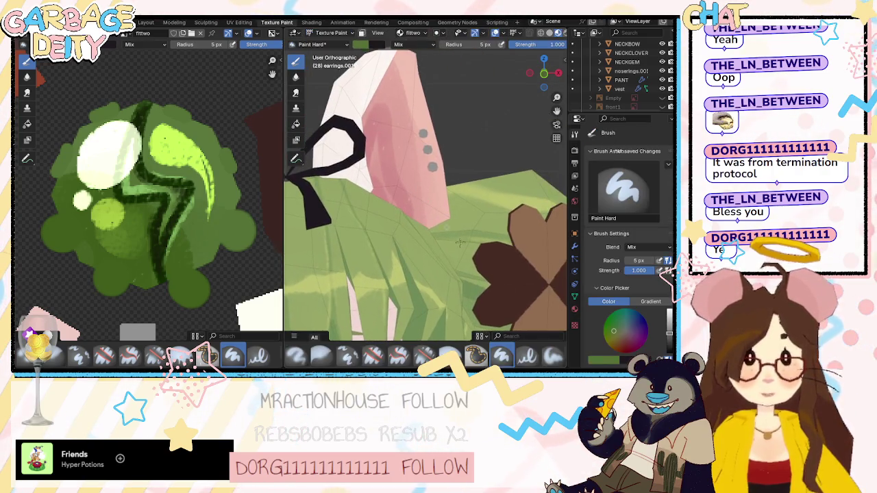
pyautogui.scroll(-5, 598, 330)
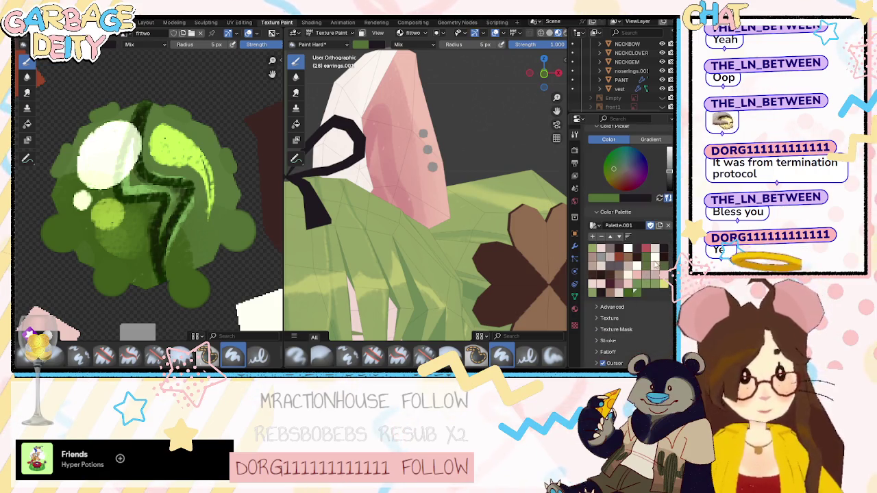
pyautogui.click(655, 249)
# Set the brush radius to 12 px and dab cream onto an earring stud.
pyautogui.scroll(2, 424, 132)
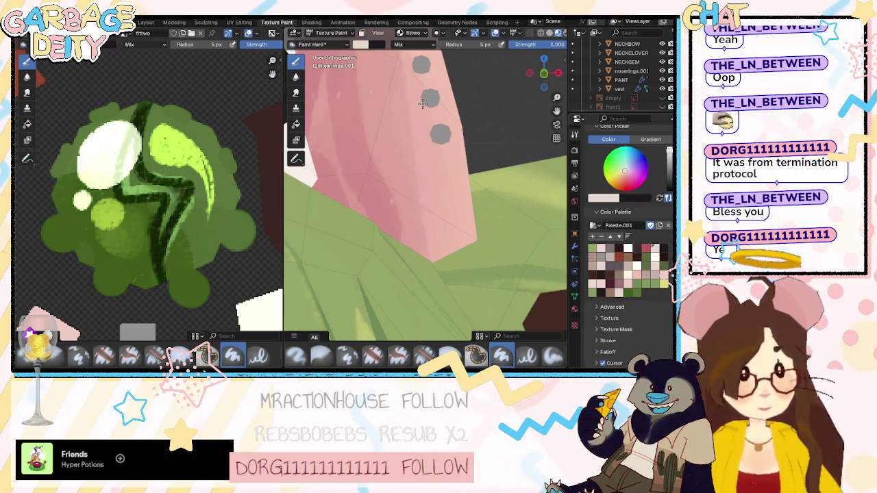
pyautogui.scroll(2, 424, 131)
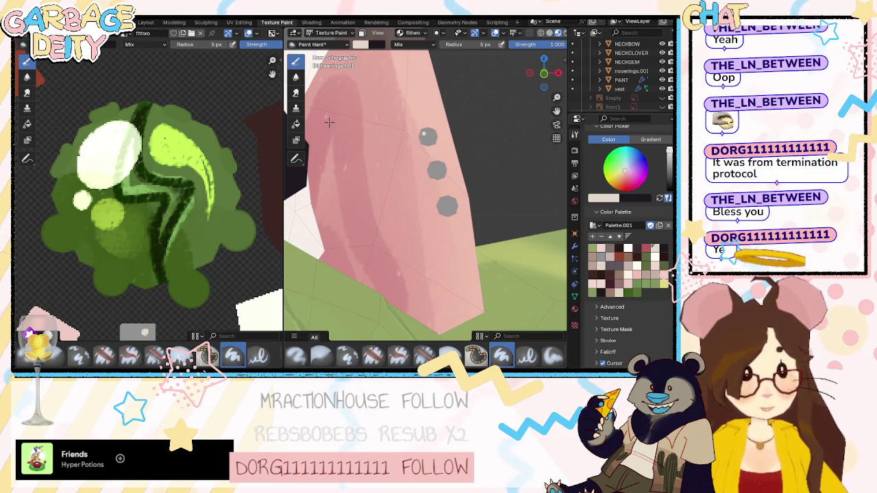
pyautogui.scroll(4, 622, 177)
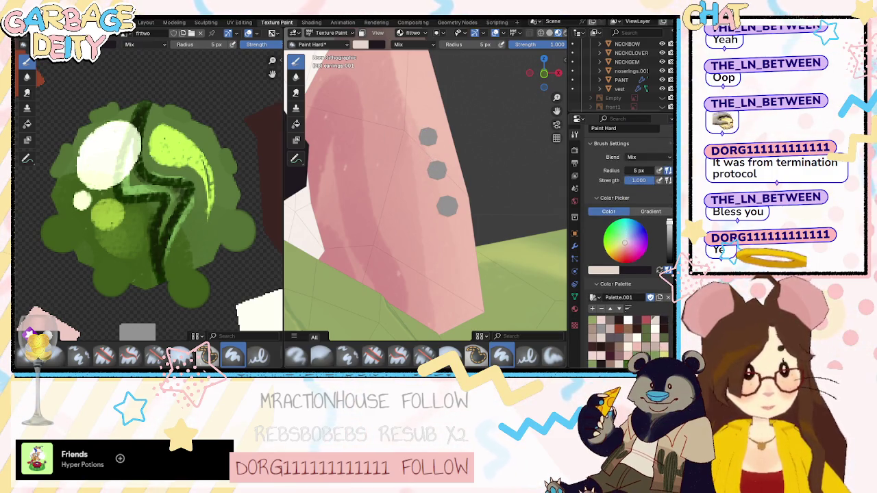
pyautogui.click(631, 171)
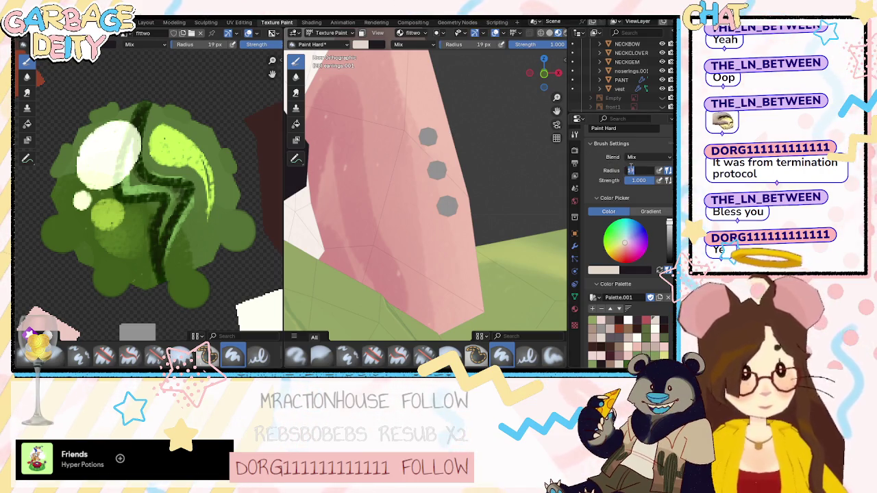
pyautogui.write('2')
pyautogui.press('Return')
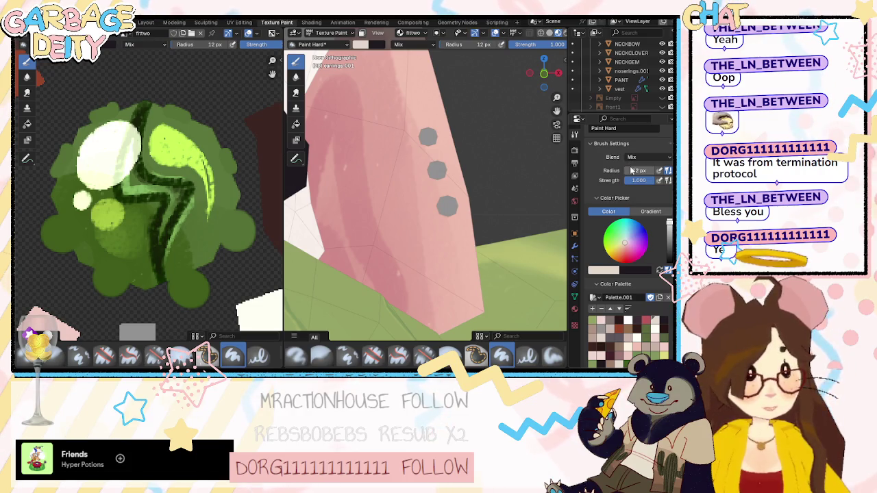
pyautogui.click(426, 135)
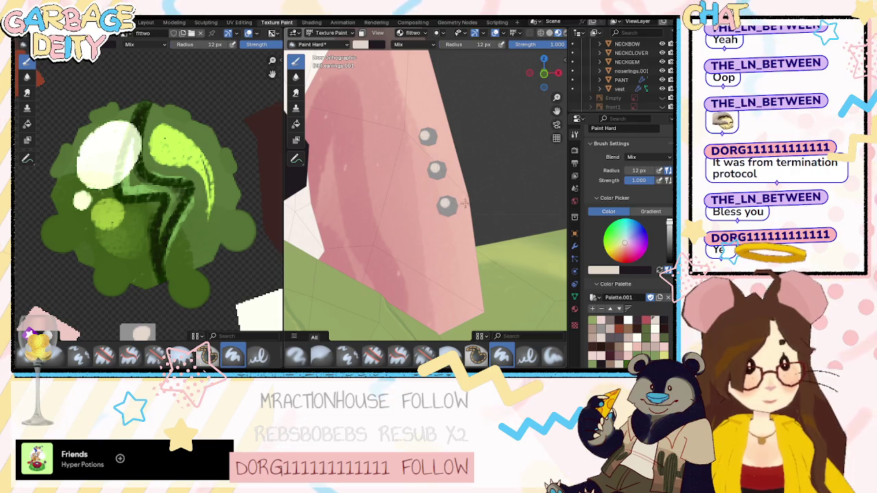
# Return to Object Mode and zoom out to view the full character.
pyautogui.press('KP_Decimal')
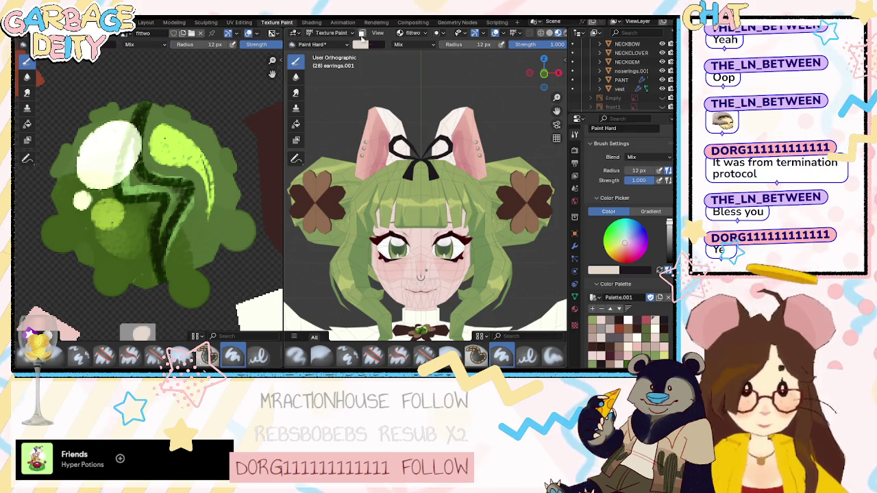
pyautogui.click(331, 33)
pyautogui.click(330, 45)
pyautogui.scroll(-4, 415, 152)
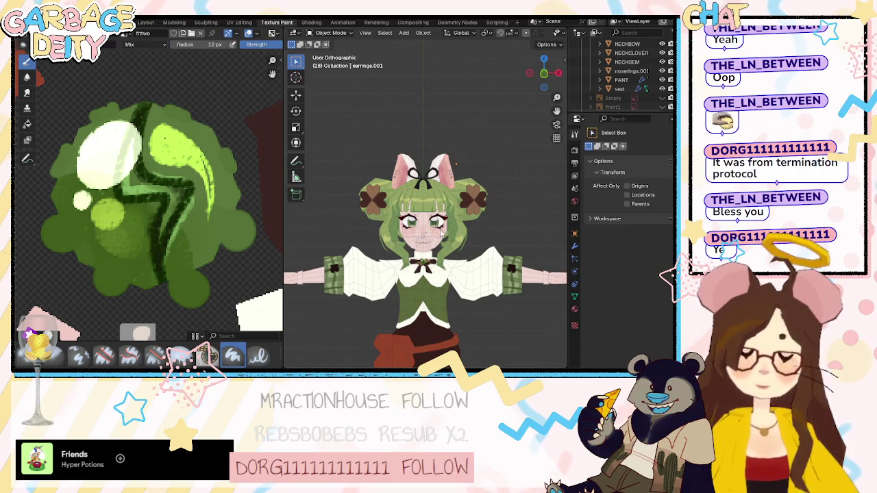
pyautogui.scroll(-2, 441, 230)
pyautogui.scroll(-1, 448, 266)
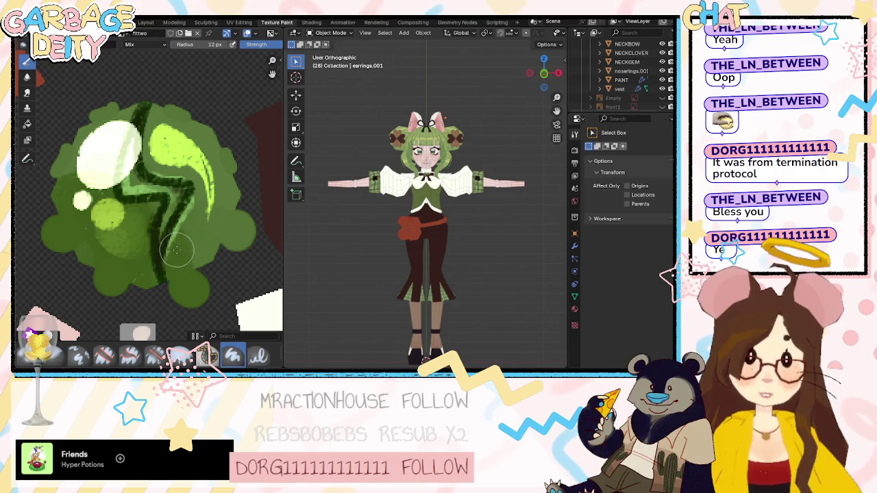
# Switch to PaintTool SAI, close the extra fitbwo.png canvas, and bring the texture window forward.
pyautogui.hotkey('alt', 'Tab')
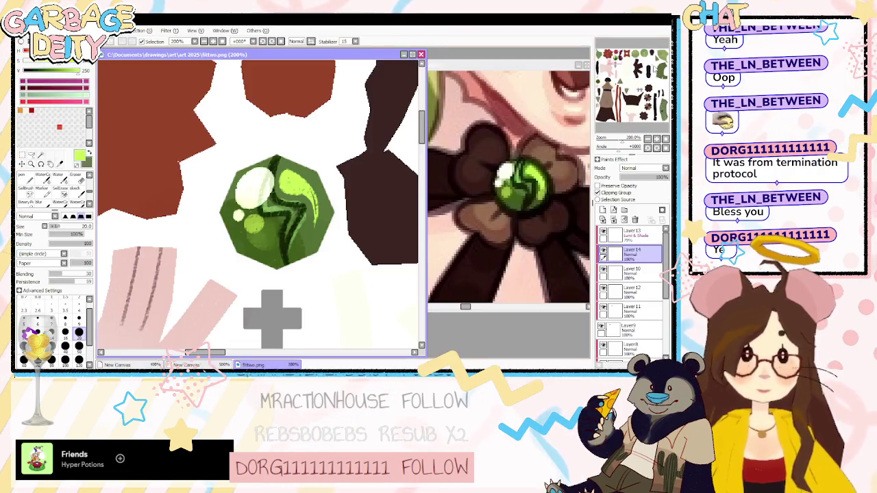
pyautogui.hotkey('ctrl', 'w')
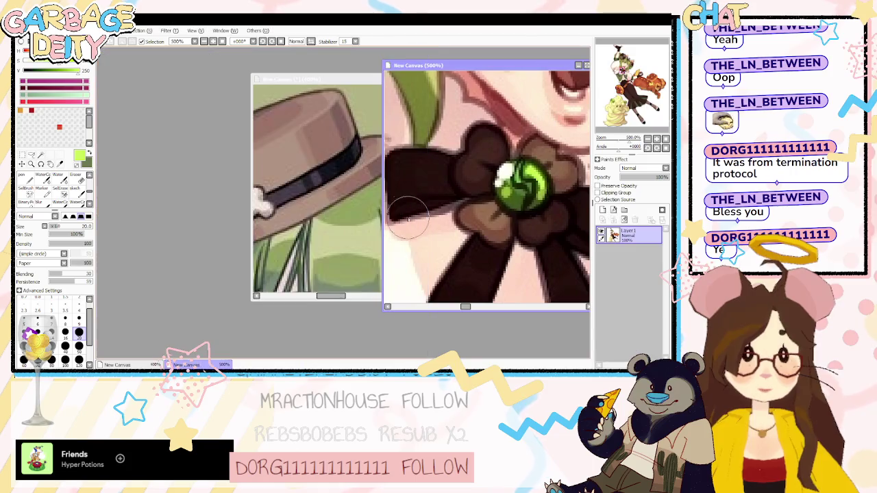
pyautogui.hotkey('alt', 'Tab')
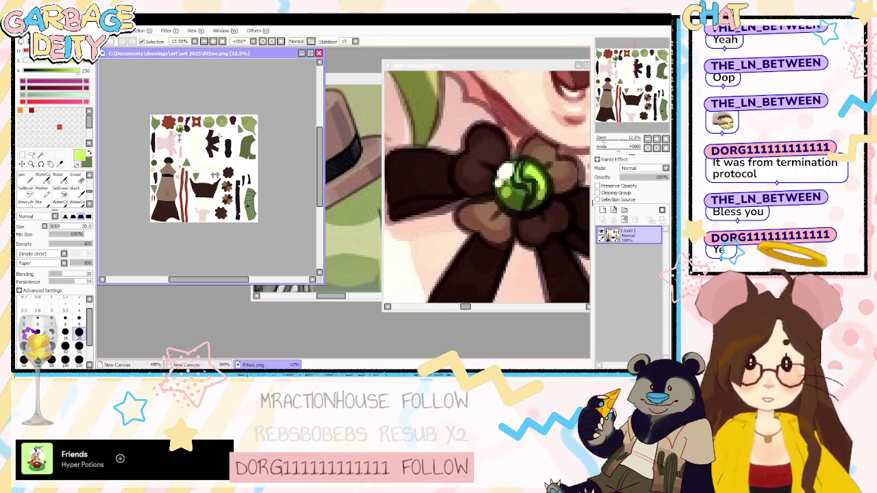
pyautogui.scroll(2, 240, 144)
pyautogui.scroll(3, 239, 143)
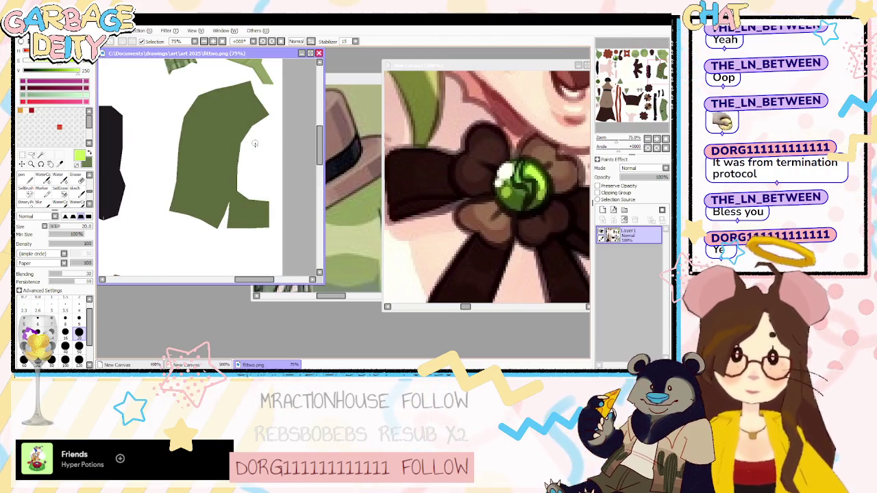
pyautogui.click(480, 143)
# Zoom to 200% on the brown clover piece and sample its dark brown.
pyautogui.scroll(-1, 472, 145)
pyautogui.scroll(2, 472, 144)
pyautogui.scroll(-2, 460, 151)
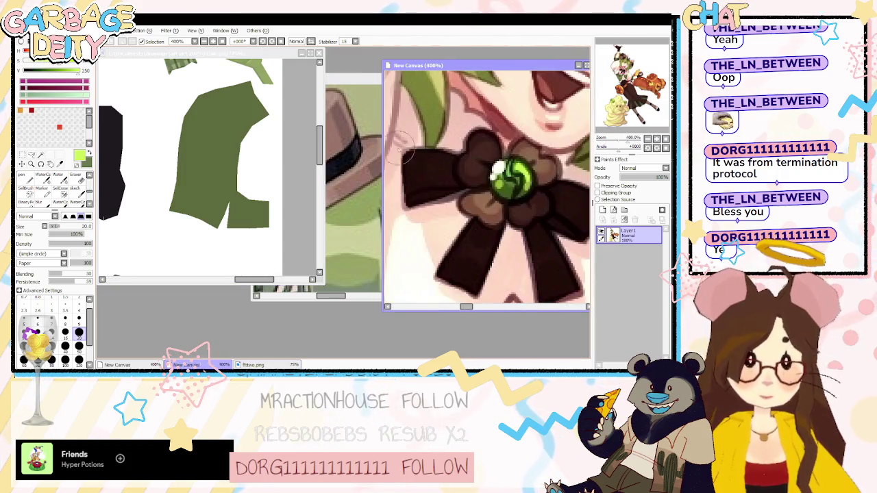
pyautogui.click(196, 152)
pyautogui.scroll(-3, 196, 151)
pyautogui.scroll(-2, 199, 157)
pyautogui.scroll(1, 226, 178)
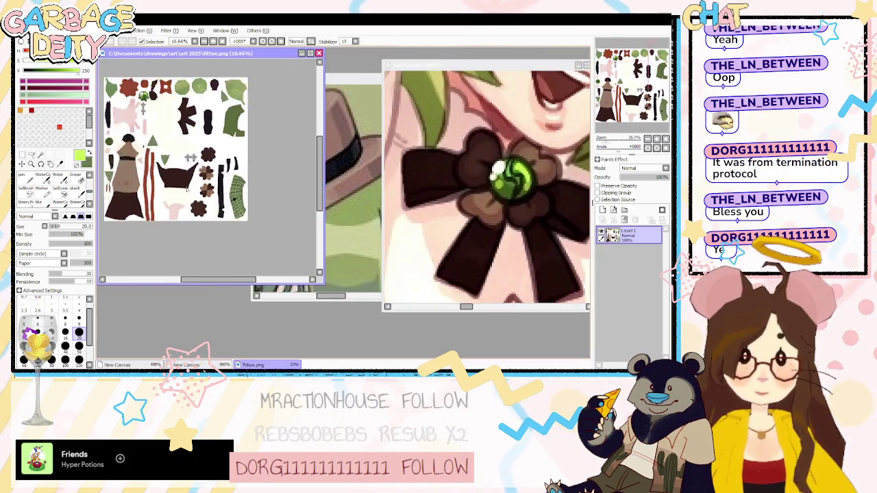
pyautogui.scroll(1, 234, 188)
pyautogui.scroll(1, 226, 199)
pyautogui.scroll(2, 216, 209)
pyautogui.scroll(-1, 209, 216)
pyautogui.scroll(2, 210, 215)
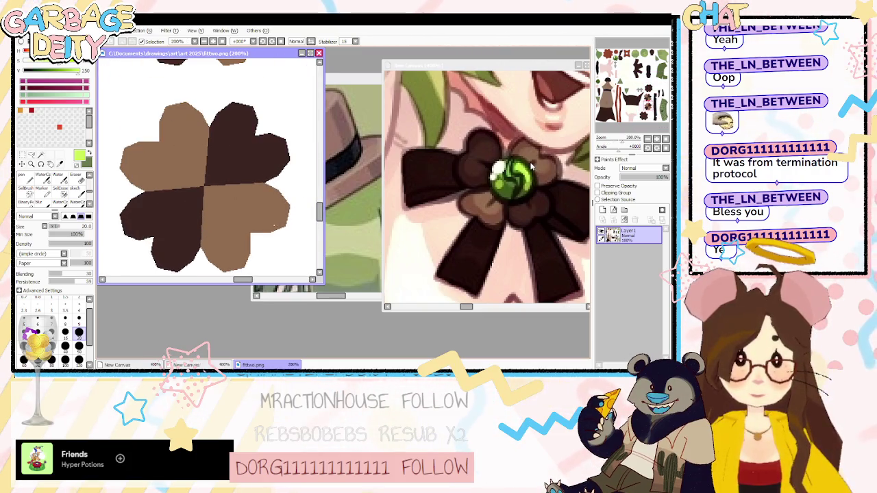
pyautogui.keyDown('alt'); pyautogui.click(207, 181); pyautogui.keyUp('alt')
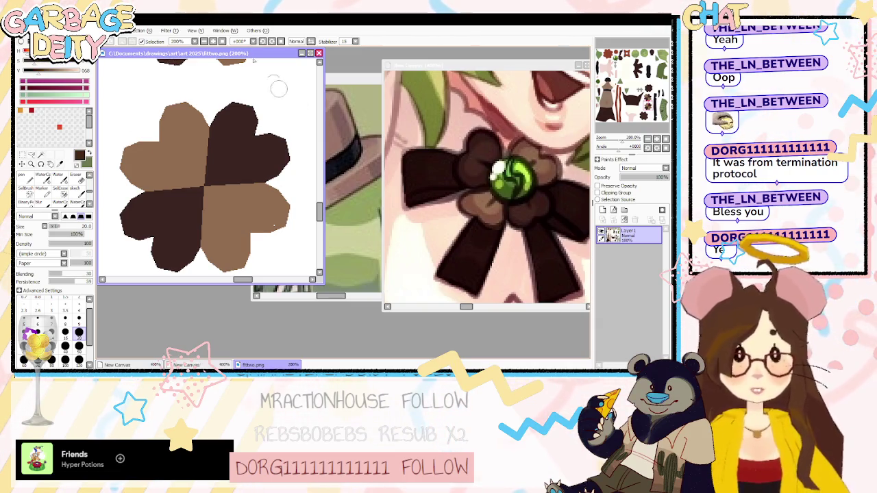
# Add a clipped layer and draw thin dark brown diagonal creases on the clover, checking in Blender.
pyautogui.click(602, 210)
pyautogui.click(613, 193)
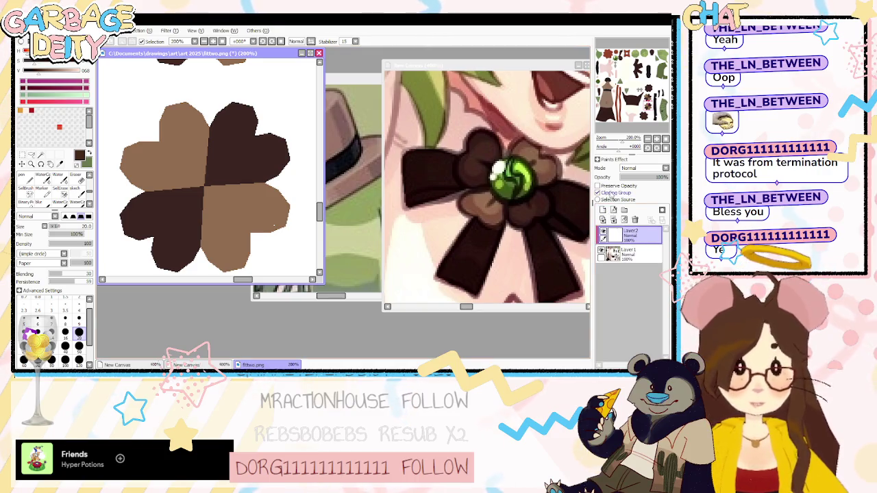
pyautogui.press('[')
pyautogui.press('[')
pyautogui.press('[')
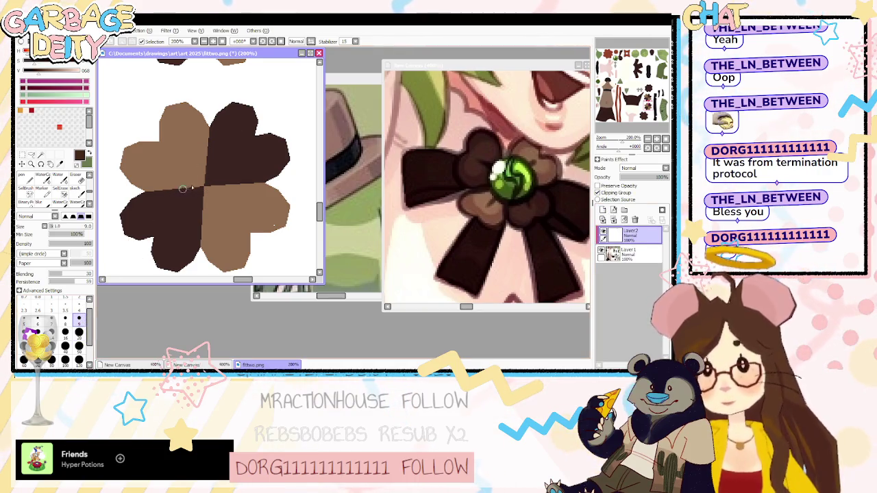
pyautogui.moveTo(172, 157); pyautogui.dragTo(237, 222)
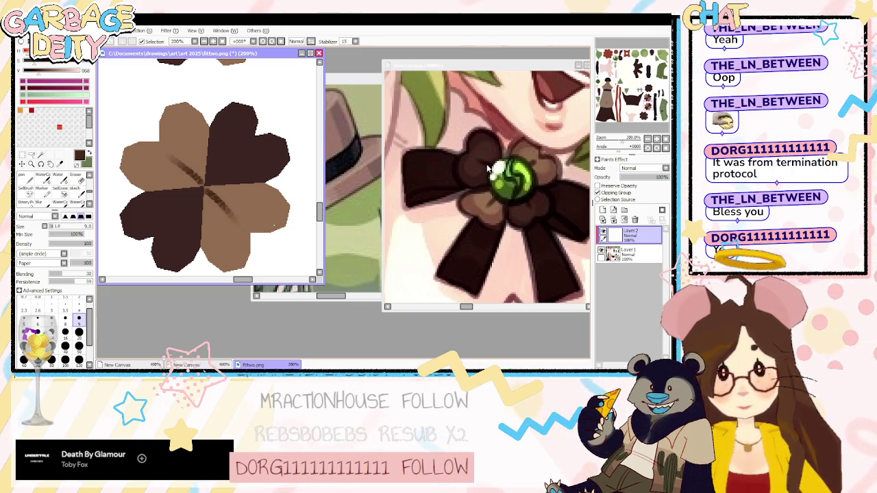
pyautogui.moveTo(231, 156)
pyautogui.mouseDown()
pyautogui.moveTo(171, 224)
pyautogui.moveTo(203, 187)
pyautogui.mouseUp()
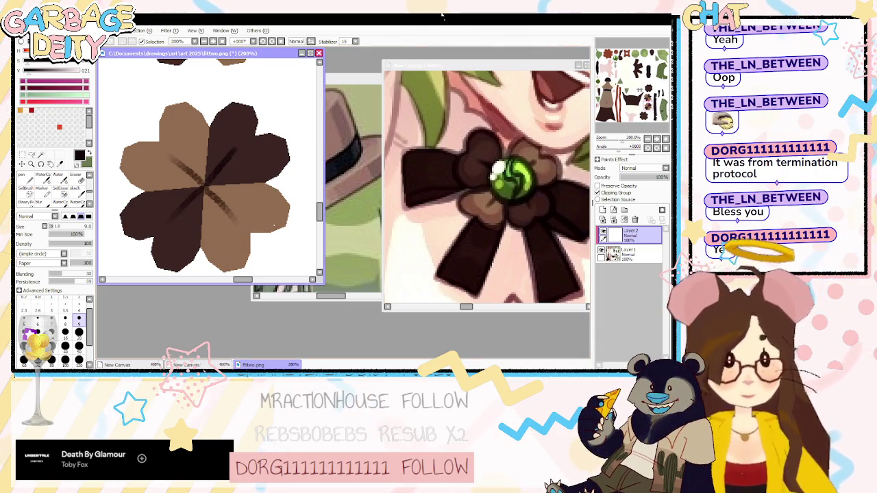
pyautogui.click(633, 23)
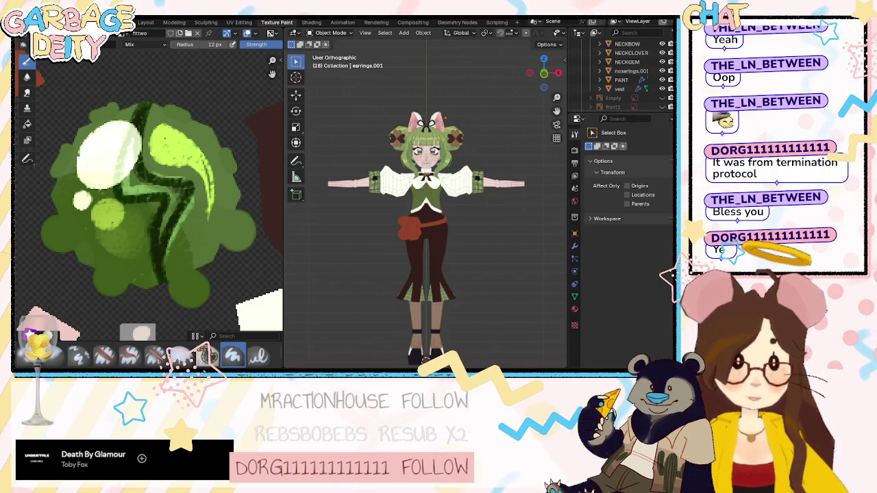
pyautogui.hotkey('alt', 'Tab')
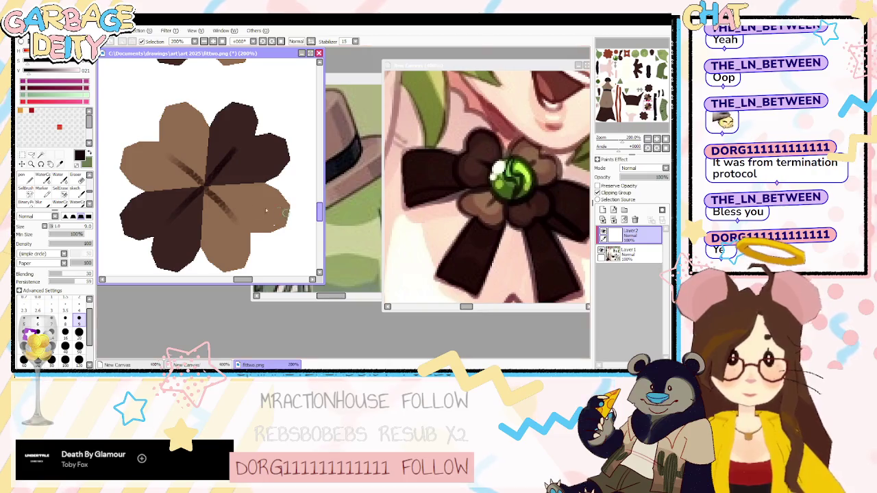
# Try dark crease strokes from the clover centre with a smaller brush, undo them and reset the canvas rotation.
pyautogui.moveTo(204, 183); pyautogui.dragTo(267, 183)
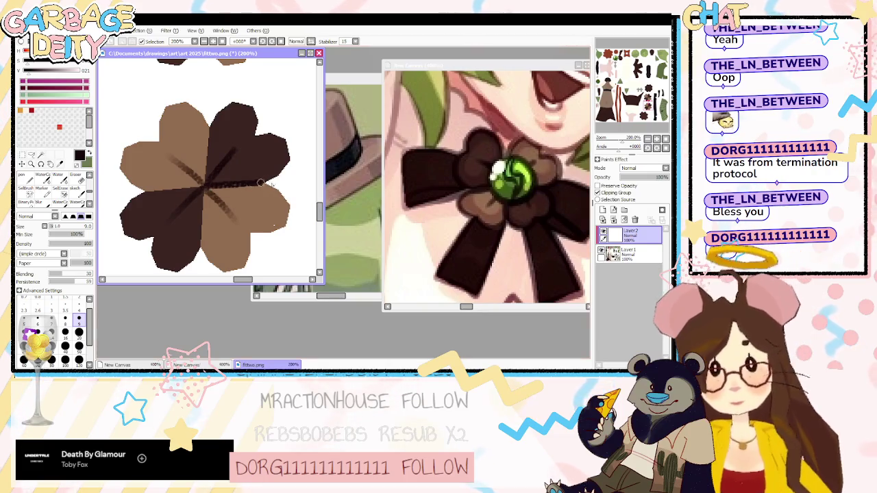
pyautogui.click(38, 318)
pyautogui.moveTo(615, 147); pyautogui.dragTo(632, 149)
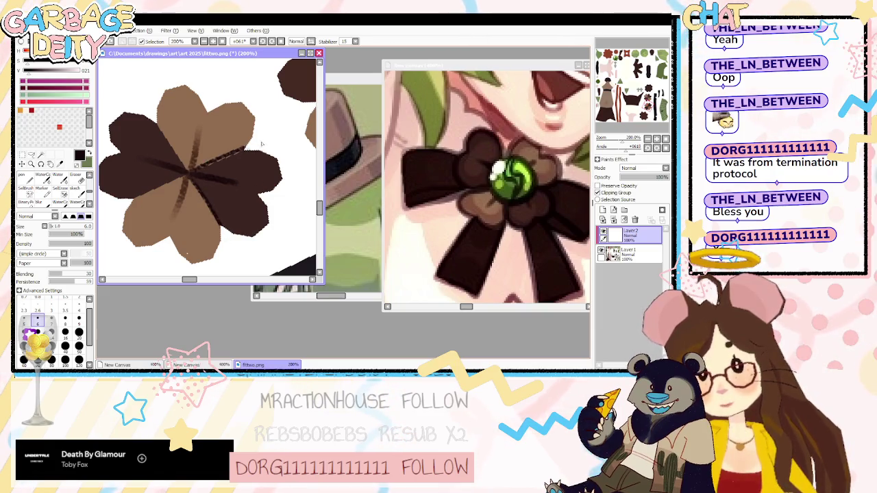
pyautogui.moveTo(186, 174); pyautogui.dragTo(243, 149)
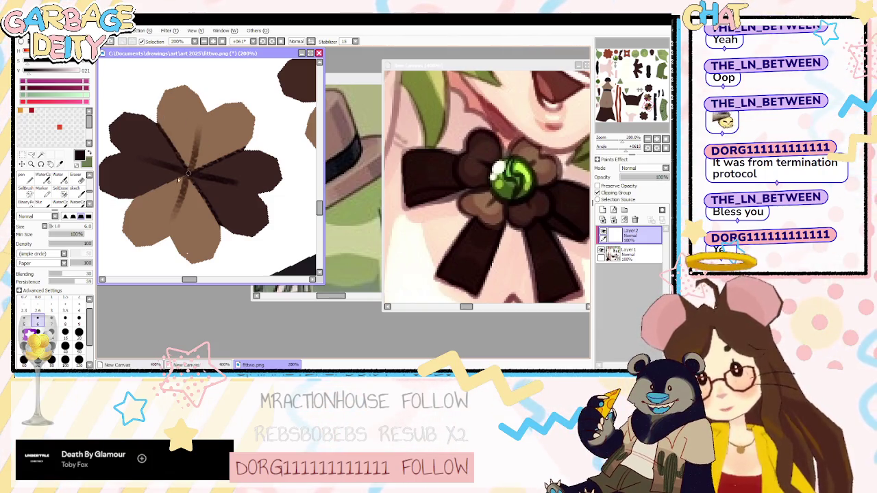
pyautogui.hotkey('ctrl', 'z')
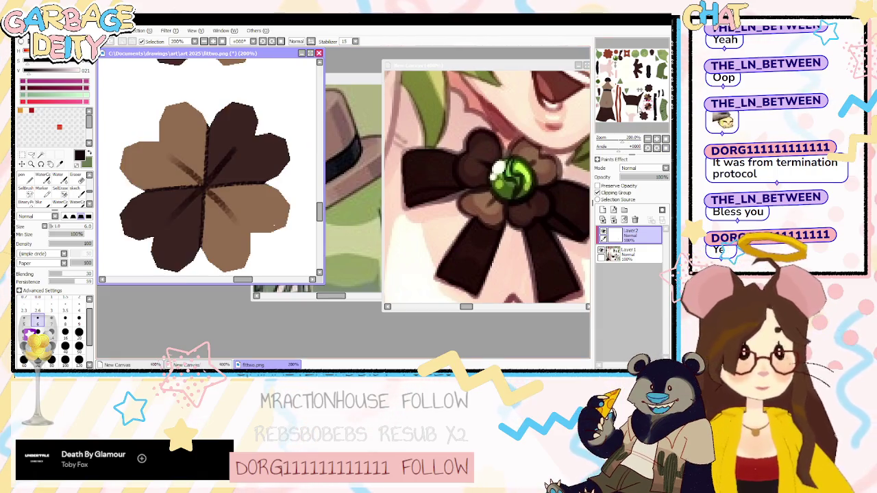
pyautogui.press('Home')
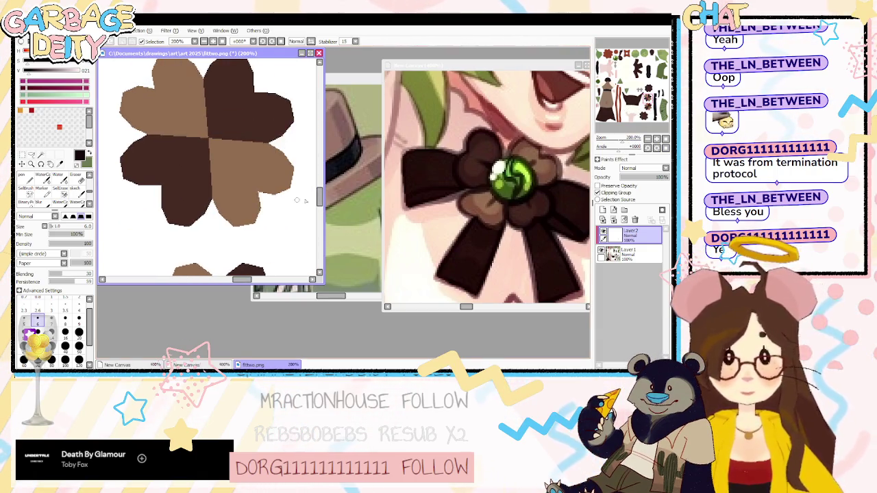
pyautogui.scroll(2, 319, 195)
pyautogui.scroll(-1, 319, 195)
# Redraw darker brown crease lines at brush size 6–7, radiating from the clover centre along each petal.
pyautogui.press(']')
pyautogui.hotkey('ctrl', 'z')
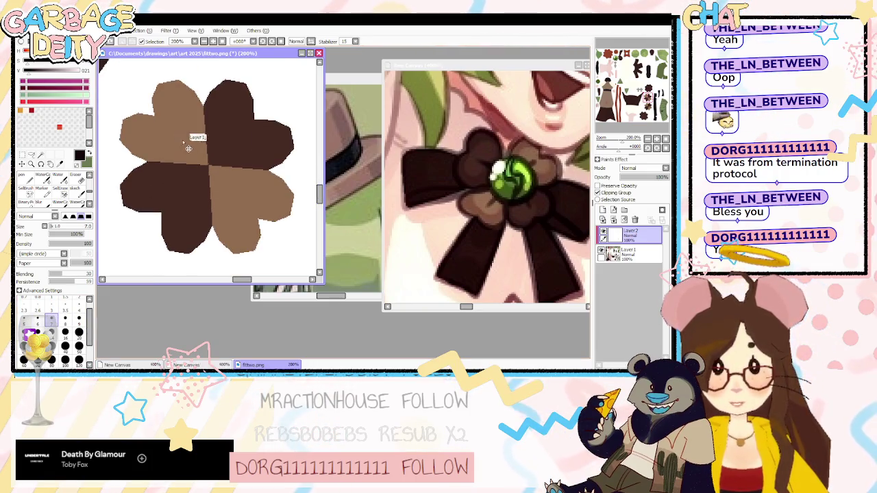
pyautogui.moveTo(180, 131); pyautogui.dragTo(209, 164)
pyautogui.hotkey('ctrl', 'z')
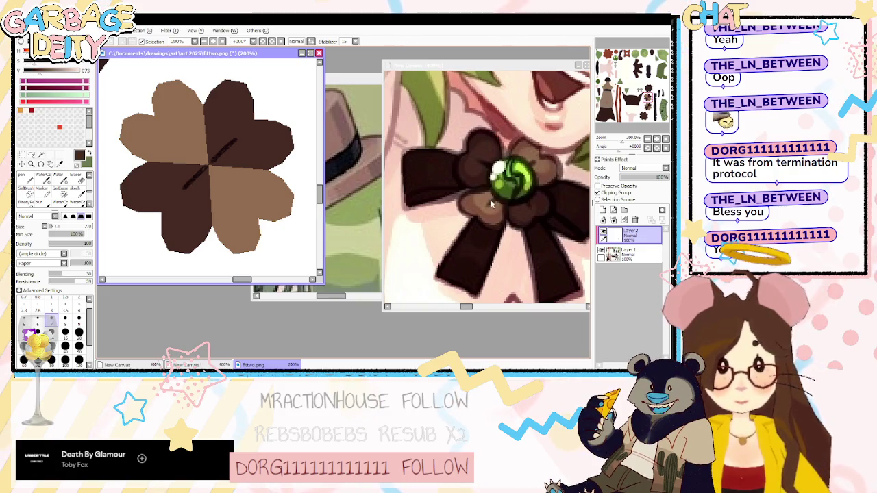
pyautogui.moveTo(220, 176); pyautogui.dragTo(230, 189)
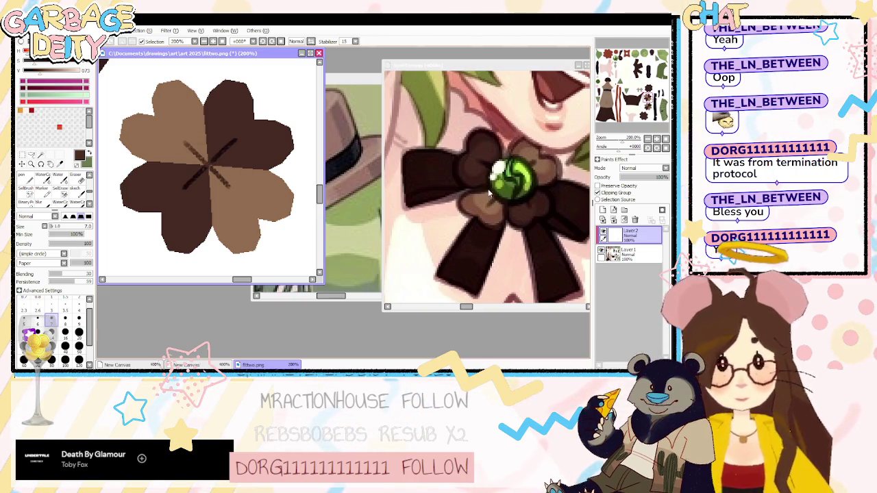
pyautogui.rightClick(198, 156)
pyautogui.moveTo(204, 103)
pyautogui.mouseDown()
pyautogui.moveTo(206, 149)
pyautogui.moveTo(273, 170)
pyautogui.mouseUp()
pyautogui.moveTo(209, 175); pyautogui.dragTo(212, 230)
pyautogui.moveTo(141, 163); pyautogui.dragTo(199, 164)
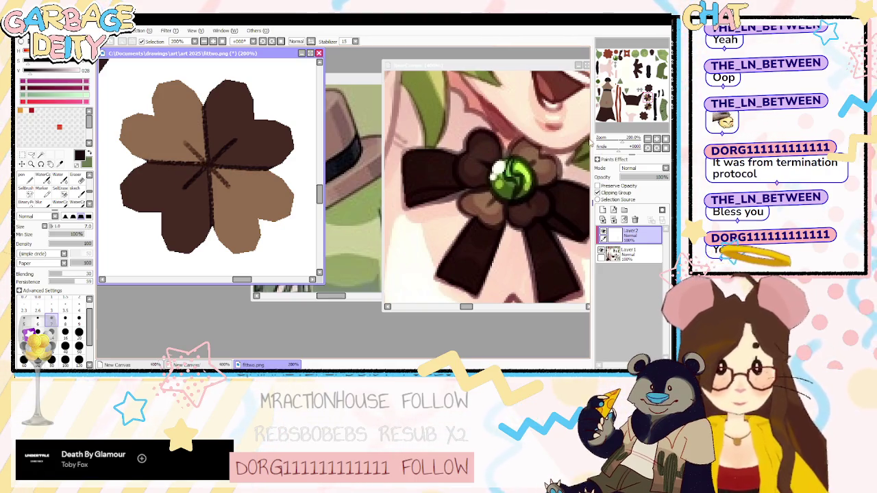
pyautogui.moveTo(622, 142); pyautogui.dragTo(612, 140)
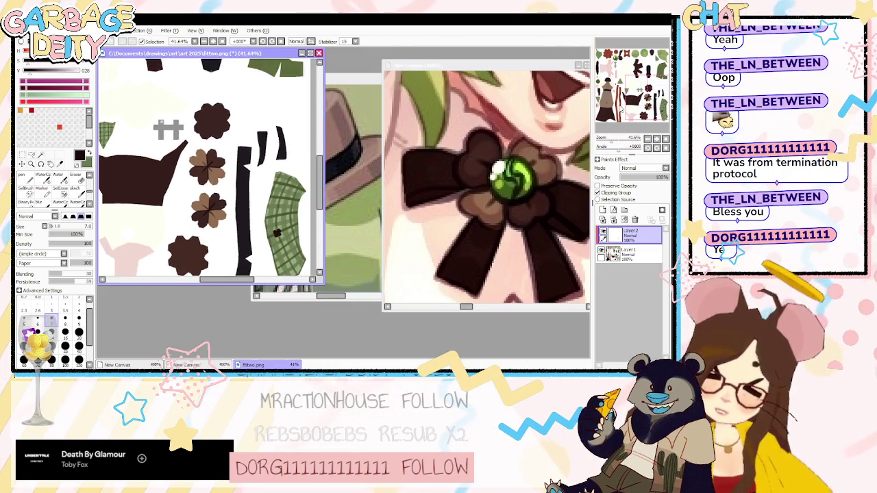
# Eyedrop the reddish brown and add a new Layer 3 beneath the crease-line layer.
pyautogui.moveTo(205, 171); pyautogui.dragTo(224, 173)
pyautogui.scroll(1, 235, 202)
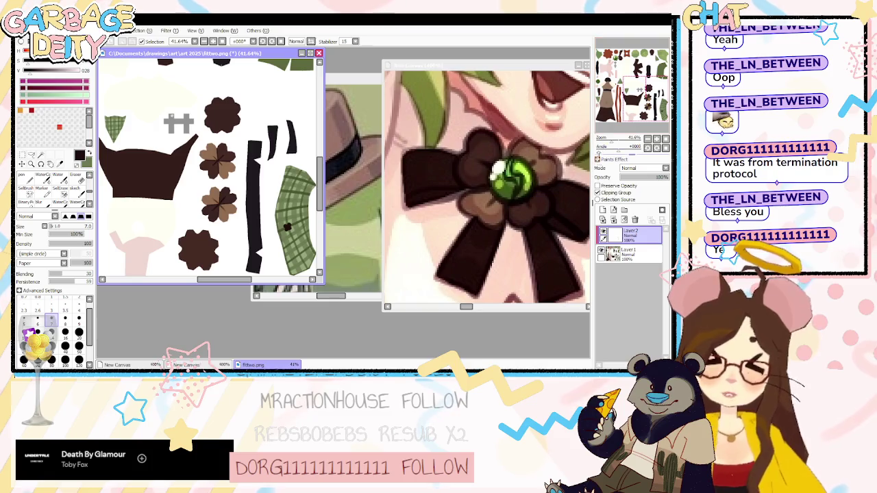
pyautogui.scroll(1, 235, 202)
pyautogui.keyDown('alt'); pyautogui.click(216, 224); pyautogui.keyUp('alt')
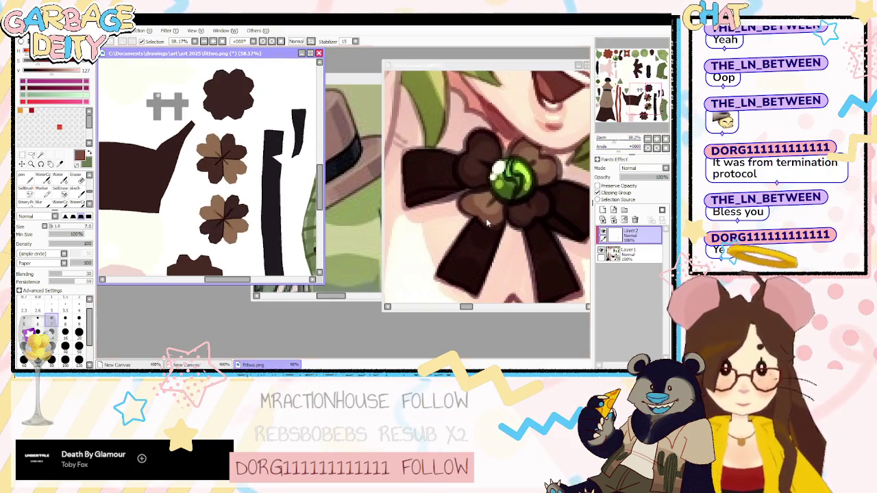
pyautogui.press('w')
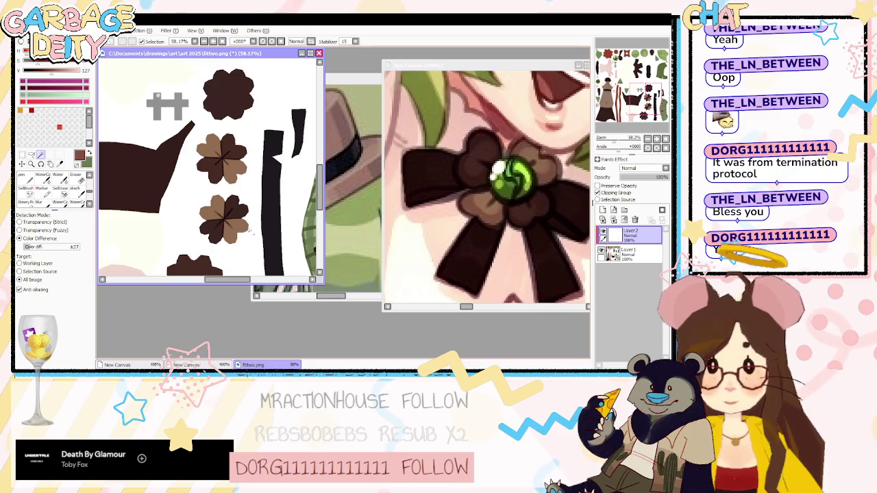
pyautogui.click(617, 255)
pyautogui.click(602, 210)
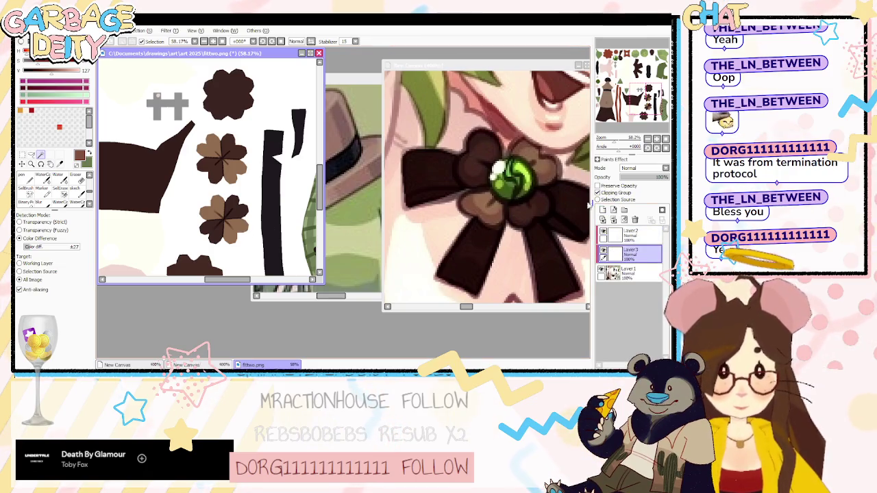
pyautogui.press('b')
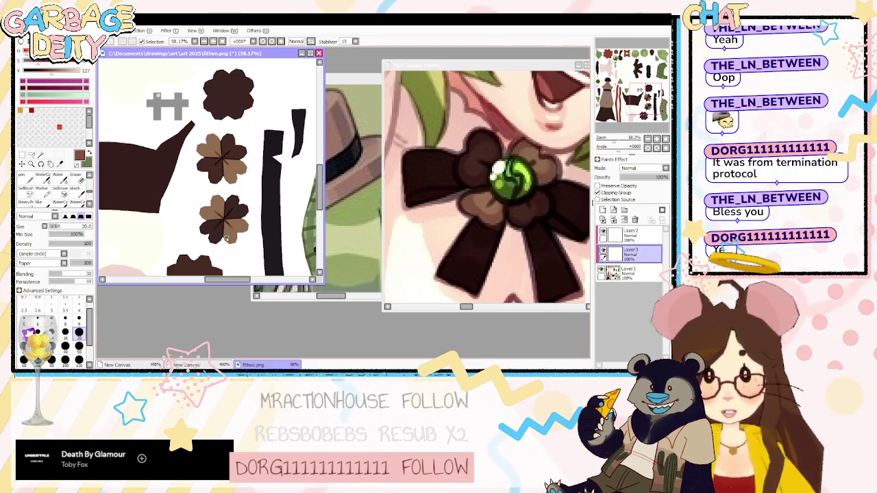
# Paint over the middle clover's lower petals at brush size 50 and turn on Preserve Opacity for Layer 3.
pyautogui.hotkey('ctrl', '+')
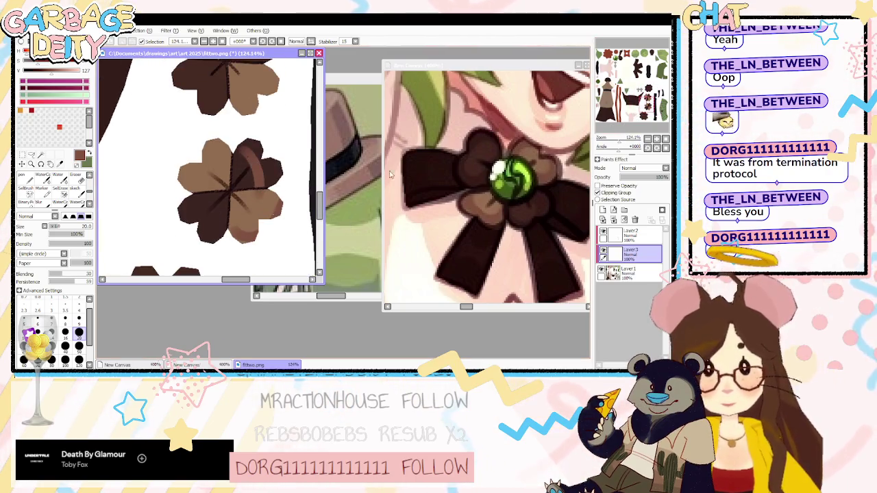
pyautogui.click(79, 346)
pyautogui.moveTo(202, 229)
pyautogui.mouseDown()
pyautogui.moveTo(240, 237)
pyautogui.moveTo(277, 178)
pyautogui.moveTo(226, 141)
pyautogui.moveTo(185, 164)
pyautogui.moveTo(200, 224)
pyautogui.mouseUp()
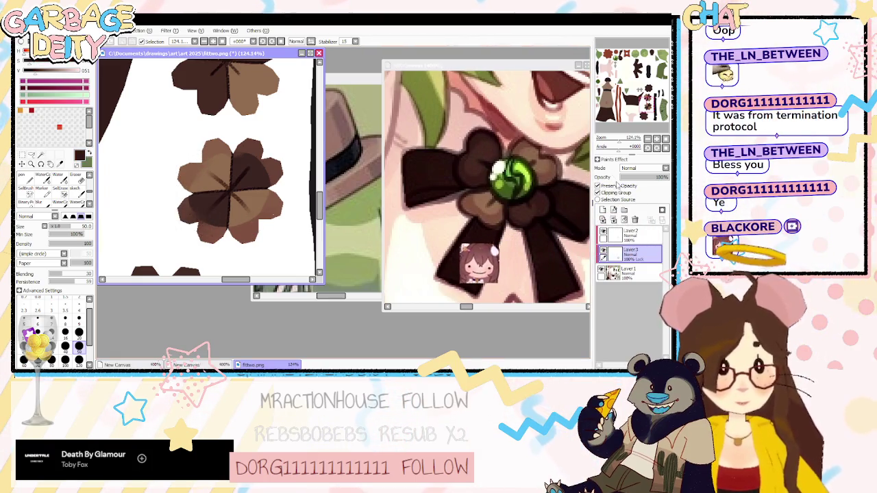
pyautogui.click(597, 186)
# Test a Magic Wand colour selection of the clover on Layer 1, then deselect.
pyautogui.click(629, 272)
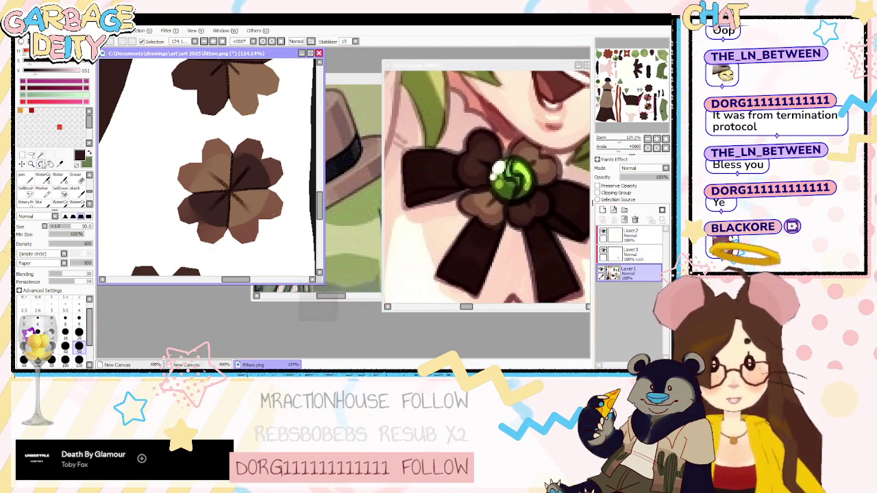
pyautogui.click(40, 155)
pyautogui.click(219, 212)
pyautogui.hotkey('ctrl', 'd')
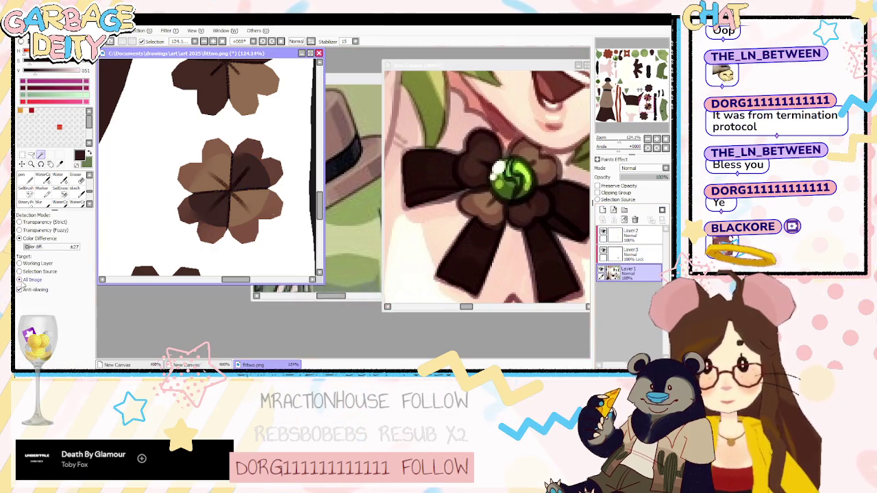
# Magic-wand select the clover's lower-left and upper-right petals, limited to the working layer.
pyautogui.click(19, 263)
pyautogui.click(246, 194)
pyautogui.hotkey('ctrl', 'd')
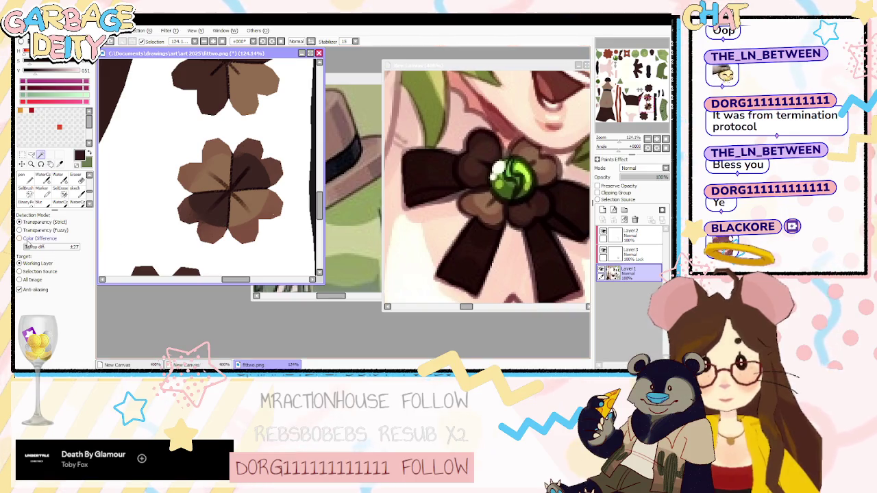
pyautogui.click(232, 213)
pyautogui.click(256, 176)
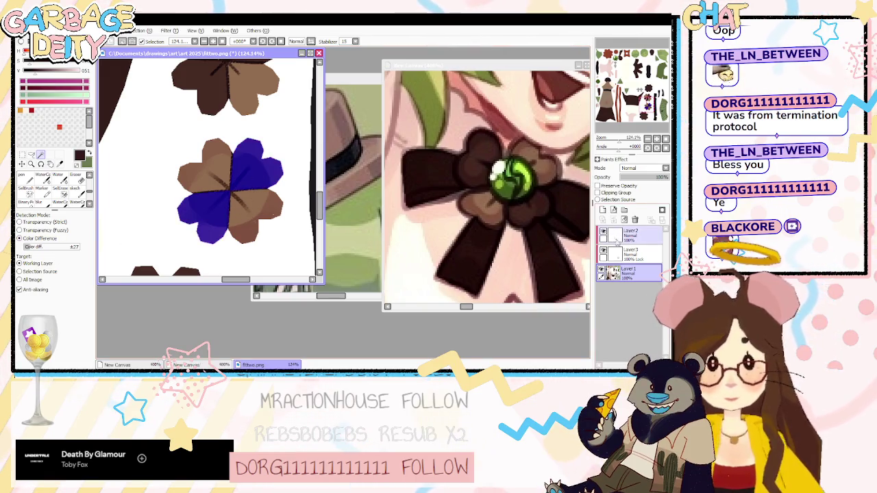
# Shade the selected petals darker on Layer 3, deselect, and set that layer's opacity to 61%.
pyautogui.click(630, 254)
pyautogui.keyDown('ctrl'); pyautogui.click(631, 234); pyautogui.keyUp('ctrl')
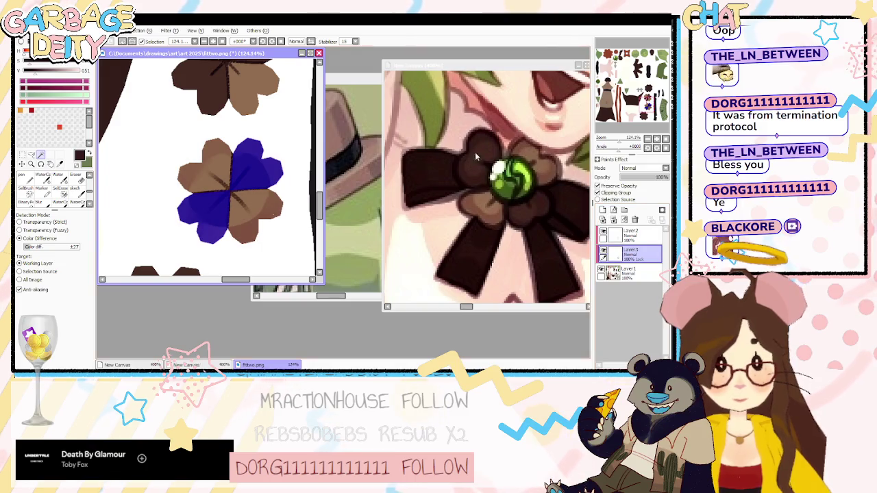
pyautogui.press('b')
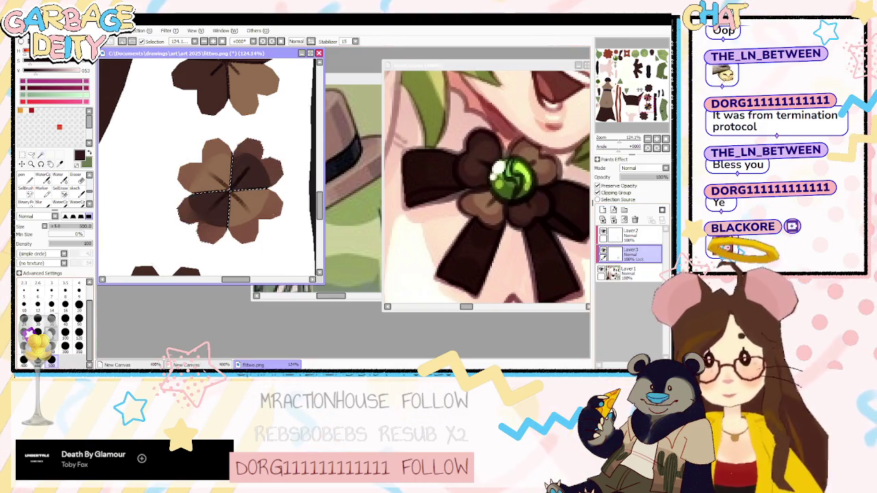
pyautogui.moveTo(209, 171); pyautogui.dragTo(233, 206)
pyautogui.hotkey('ctrl', 'd')
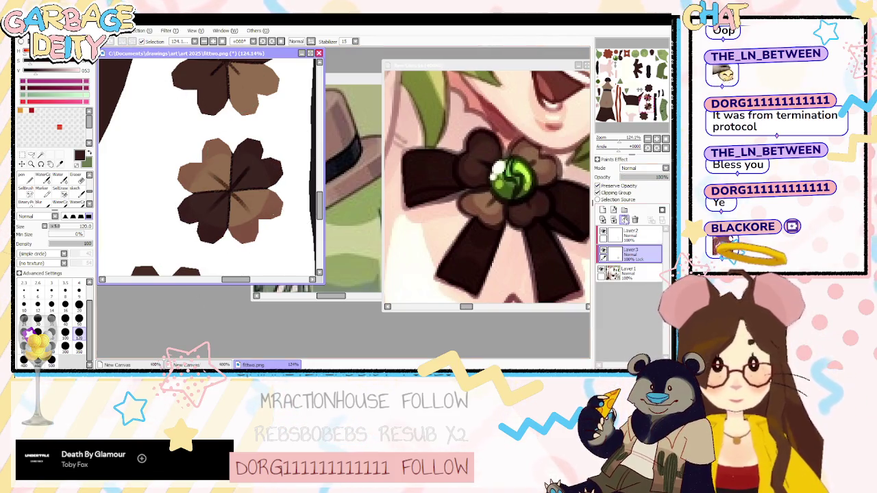
pyautogui.click(649, 177)
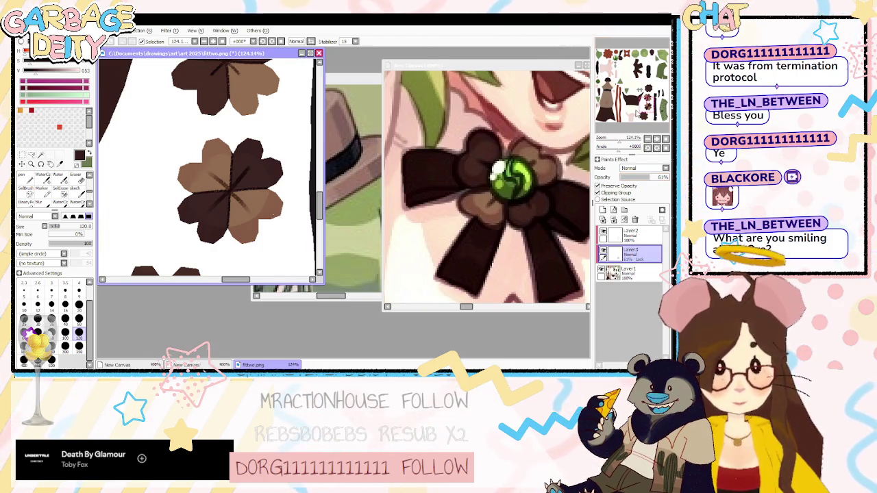
# Repaint the upper clover's petals in light tan.
pyautogui.moveTo(230, 190); pyautogui.dragTo(206, 202)
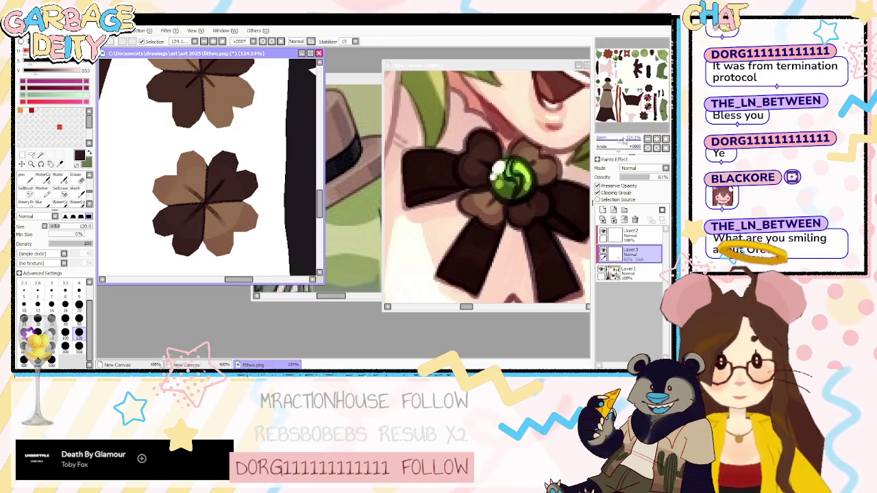
pyautogui.scroll(-3, 622, 125)
pyautogui.moveTo(622, 126); pyautogui.dragTo(621, 121)
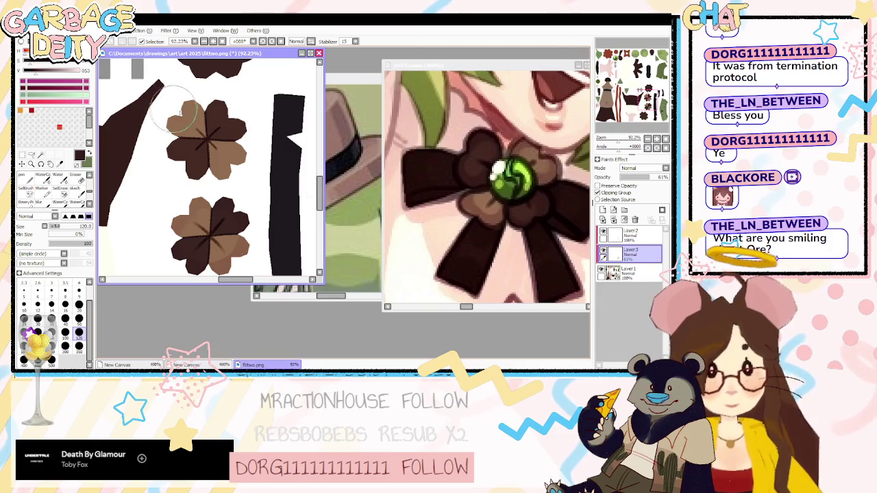
pyautogui.moveTo(179, 113); pyautogui.dragTo(209, 140)
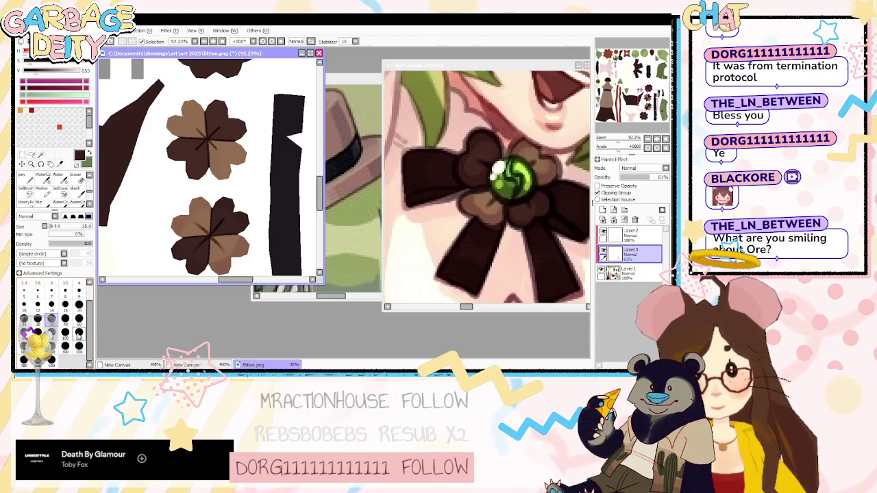
pyautogui.press('b')
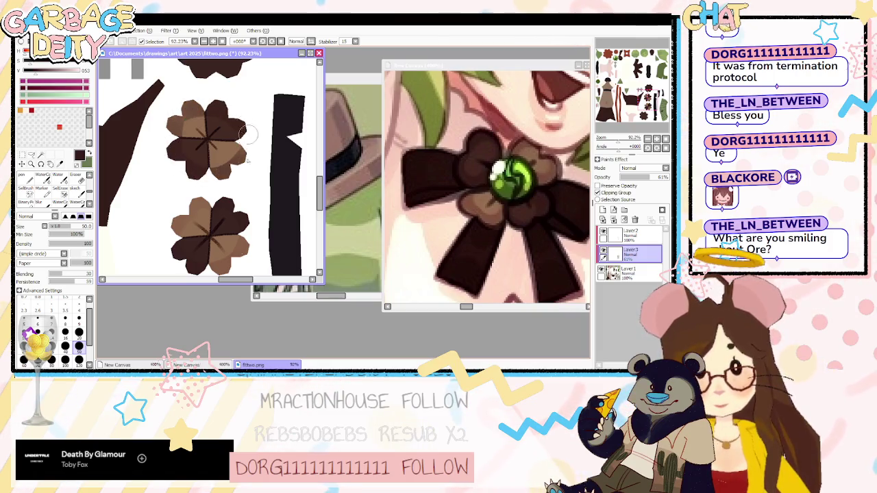
# Eyedrop a reddish brown, magic-wand the upper clover's petals on Layer 1, and return to Layer 3 at brush size 350.
pyautogui.rightClick(215, 171)
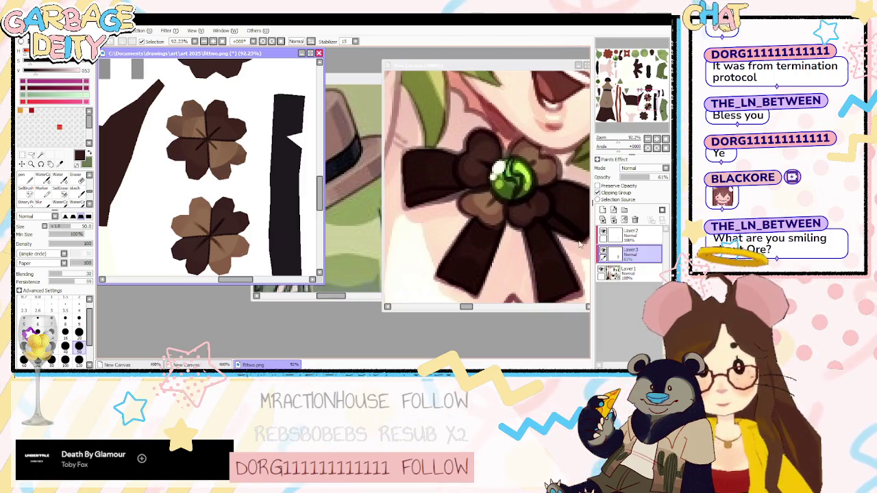
pyautogui.click(629, 272)
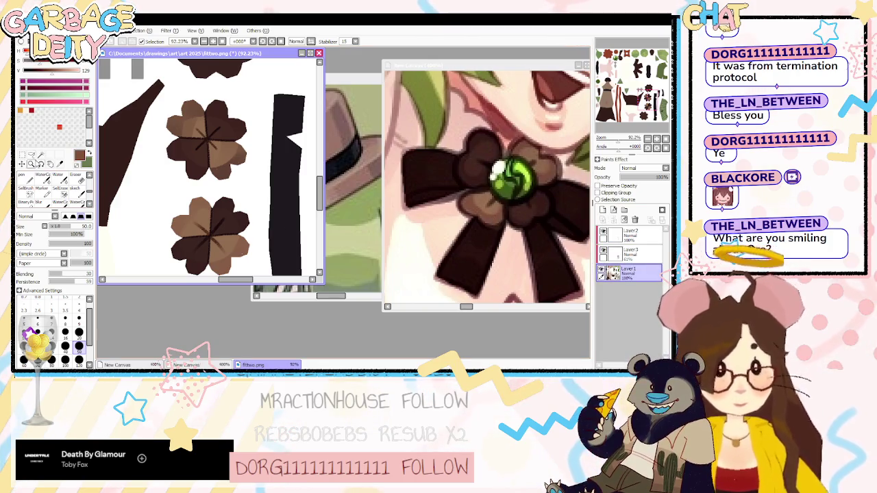
pyautogui.click(41, 154)
pyautogui.click(194, 129)
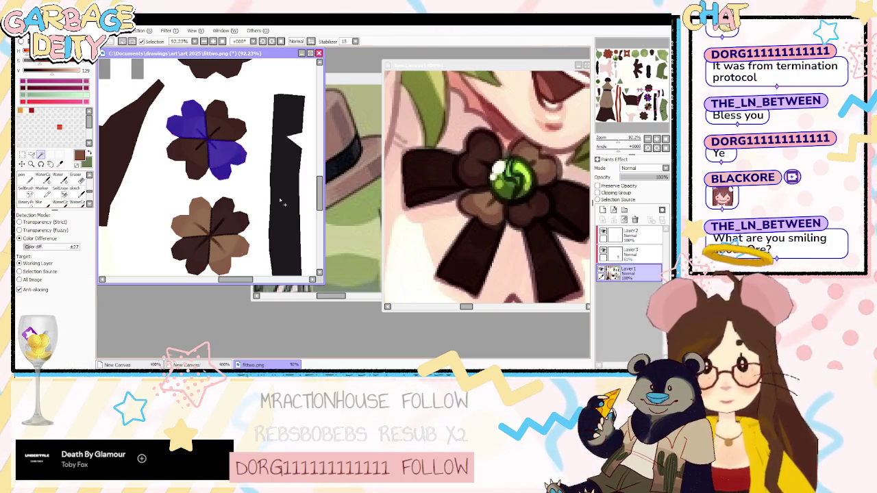
pyautogui.press('b')
pyautogui.click(629, 254)
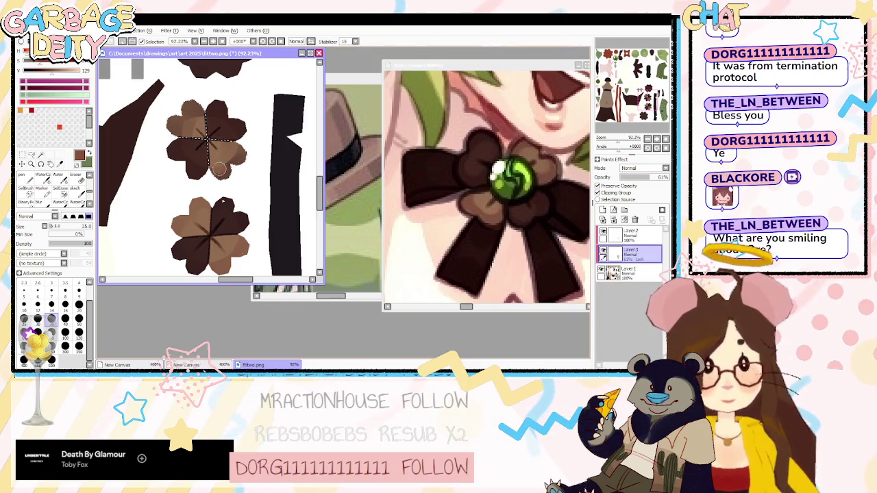
pyautogui.click(79, 346)
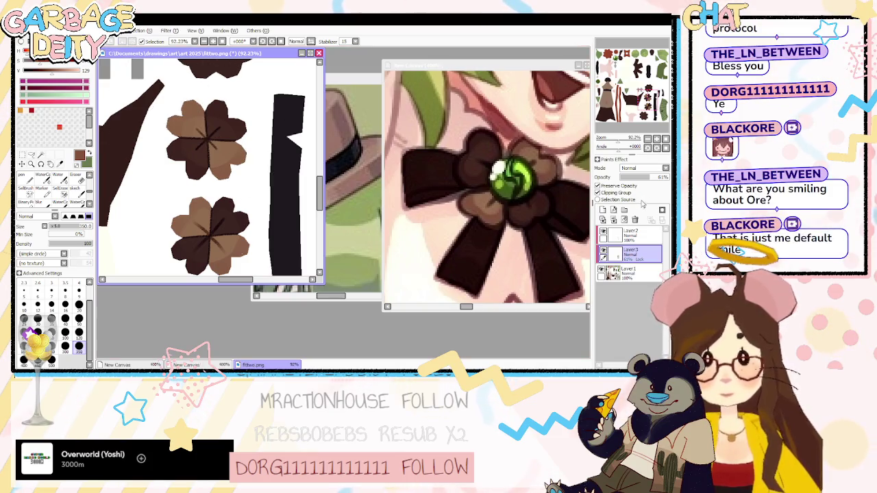
pyautogui.hotkey('ctrl', '-')
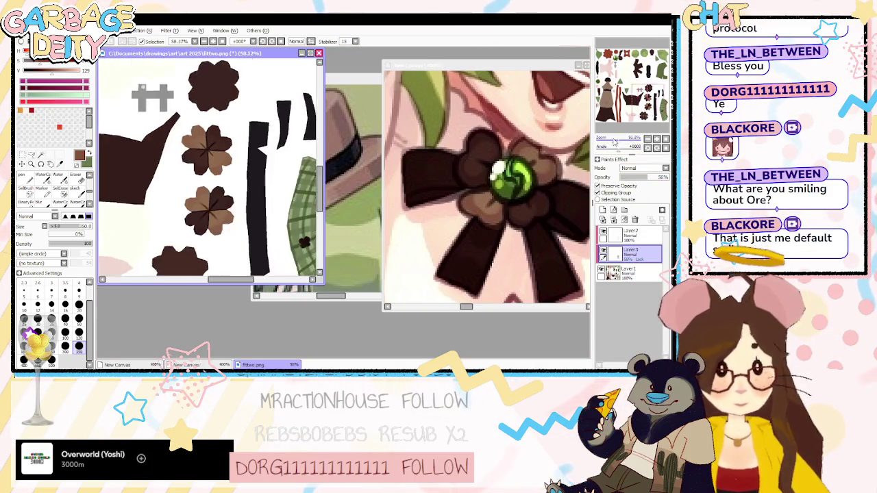
# Look over the green scribbled hair in the New Canvas reference, then return to the texture sheet.
pyautogui.hotkey('ctrl', '-')
pyautogui.hotkey('ctrl', '-')
pyautogui.hotkey('ctrl', '-')
pyautogui.hotkey('ctrl', '-')
pyautogui.hotkey('ctrl', '-')
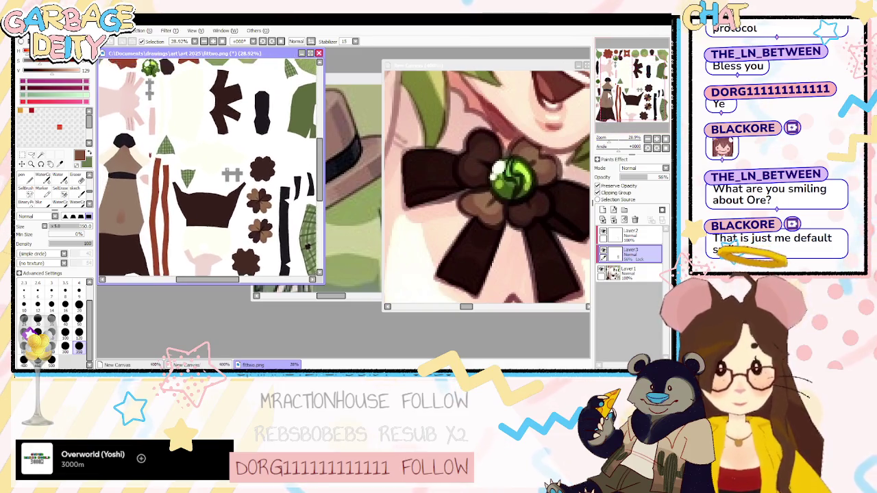
pyautogui.scroll(3, 208, 168)
pyautogui.hscroll(1, 207, 178)
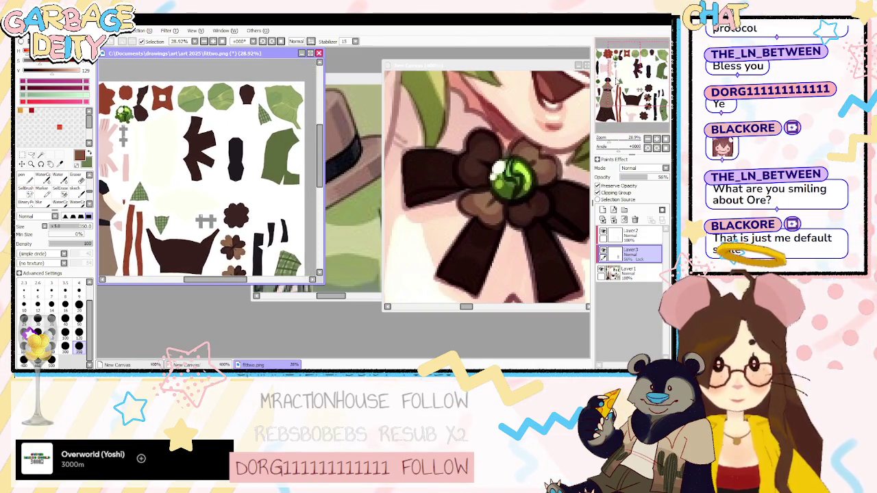
pyautogui.click(590, 79)
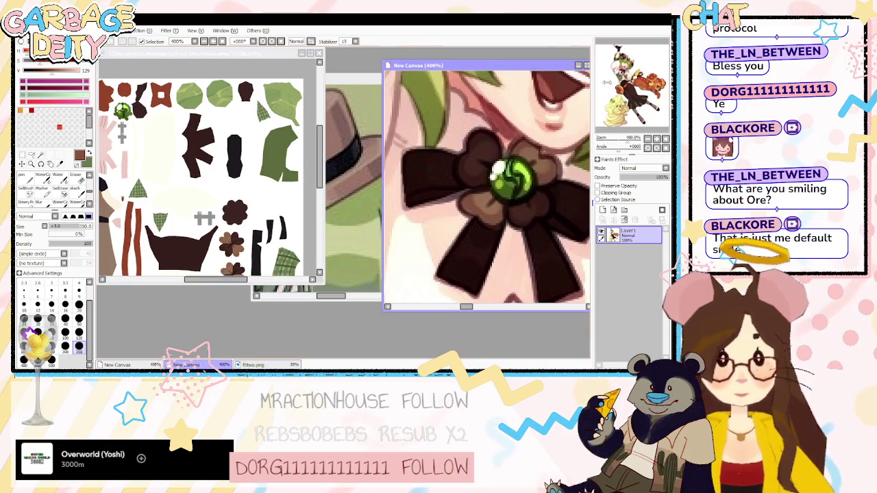
pyautogui.scroll(-3, 486, 188)
pyautogui.scroll(-2, 487, 189)
pyautogui.scroll(-3, 487, 189)
pyautogui.scroll(-2, 486, 188)
pyautogui.hscroll(-2, 486, 188)
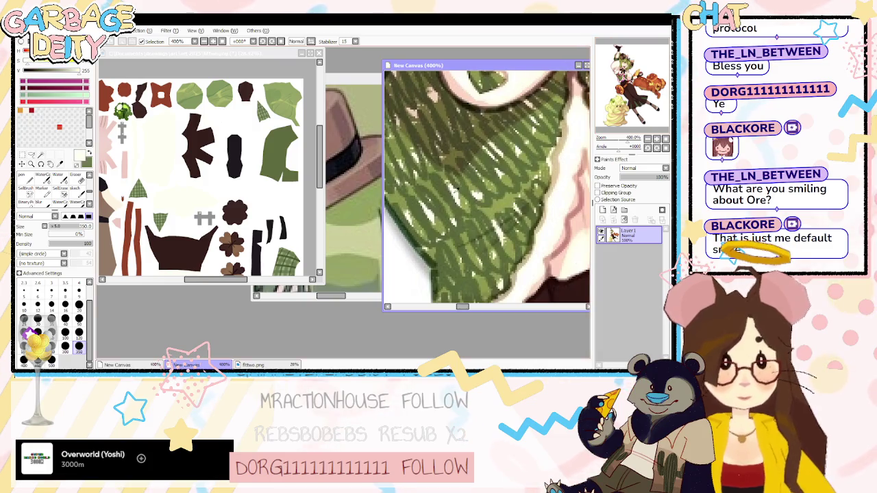
pyautogui.click(250, 59)
# Add Layer 4 and Layer 5 on top of the stack, clipping Layer 5 to the layer below.
pyautogui.press('w')
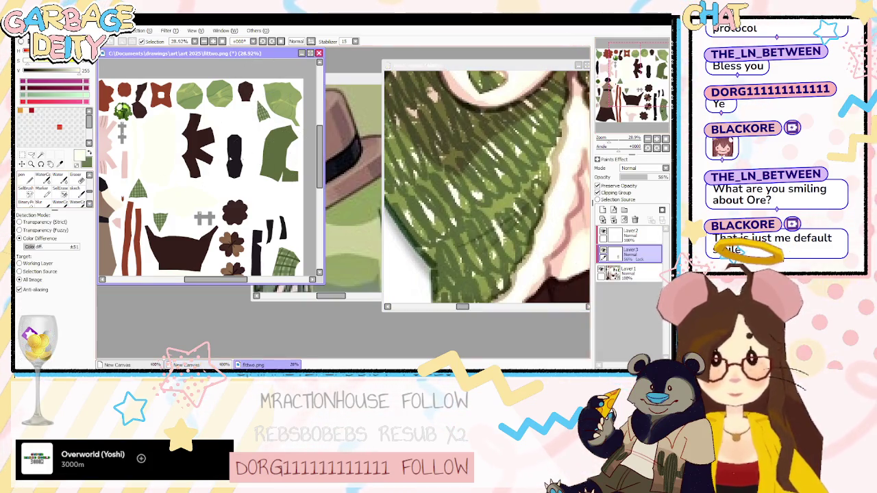
pyautogui.click(603, 210)
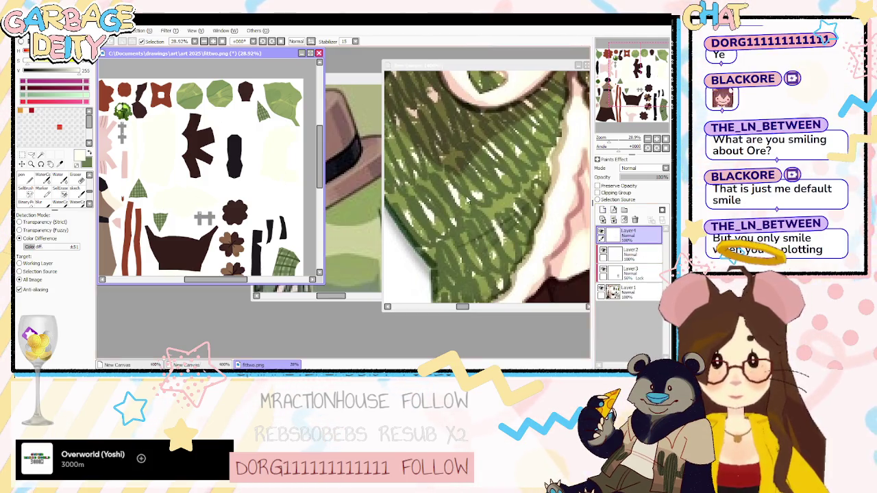
pyautogui.click(603, 209)
pyautogui.click(598, 193)
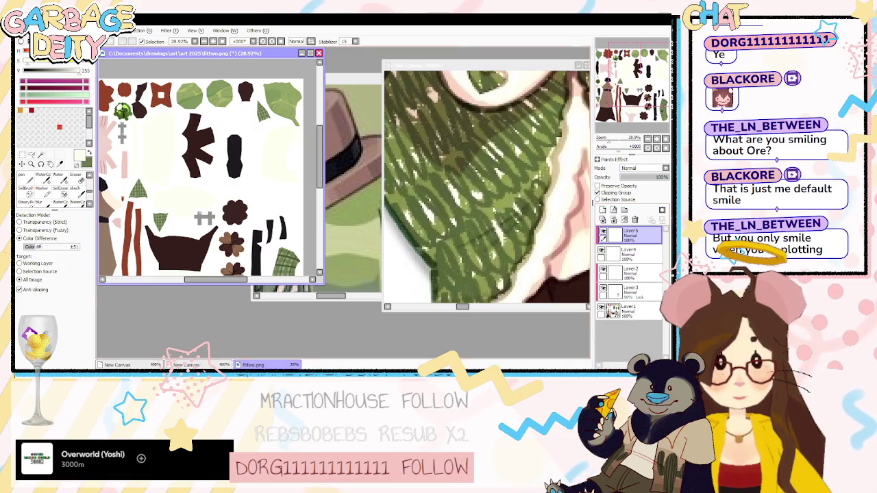
# Try a size-120 green blob over the piece beside the black strip, then remove it.
pyautogui.moveTo(615, 139); pyautogui.dragTo(621, 139)
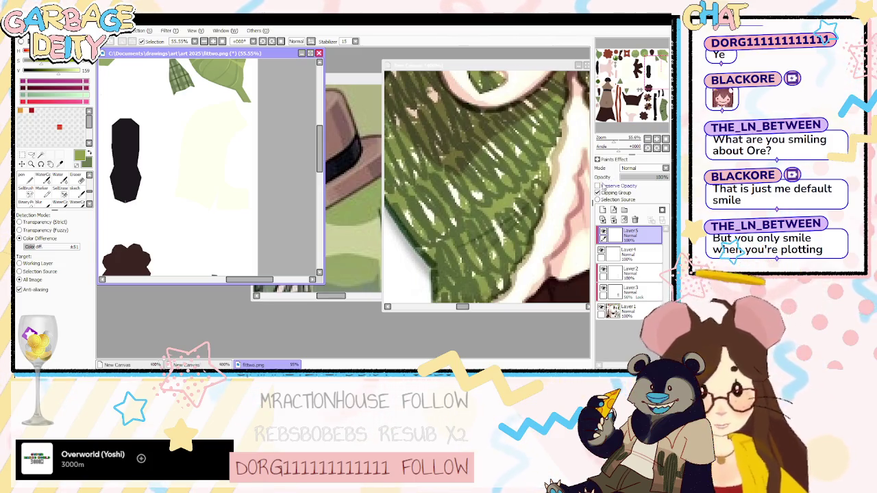
pyautogui.press('b')
pyautogui.scroll(-3, 55, 328)
pyautogui.click(80, 350)
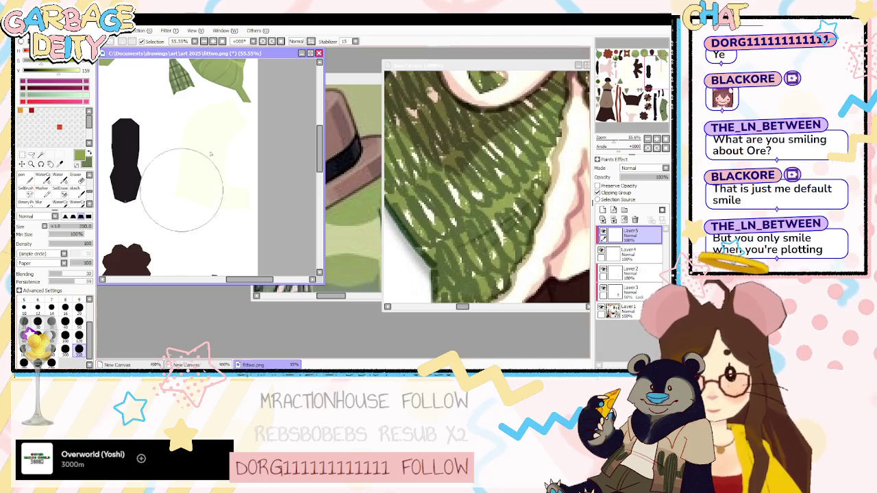
pyautogui.moveTo(196, 144); pyautogui.dragTo(226, 151)
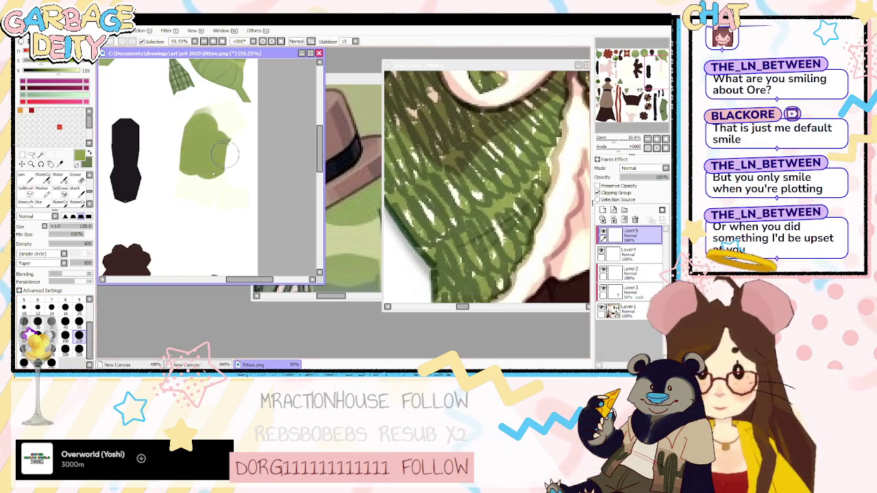
pyautogui.hotkey('ctrl', 'z')
pyautogui.moveTo(172, 147)
pyautogui.mouseDown()
pyautogui.moveTo(226, 192)
pyautogui.moveTo(223, 113)
pyautogui.moveTo(226, 141)
pyautogui.mouseUp()
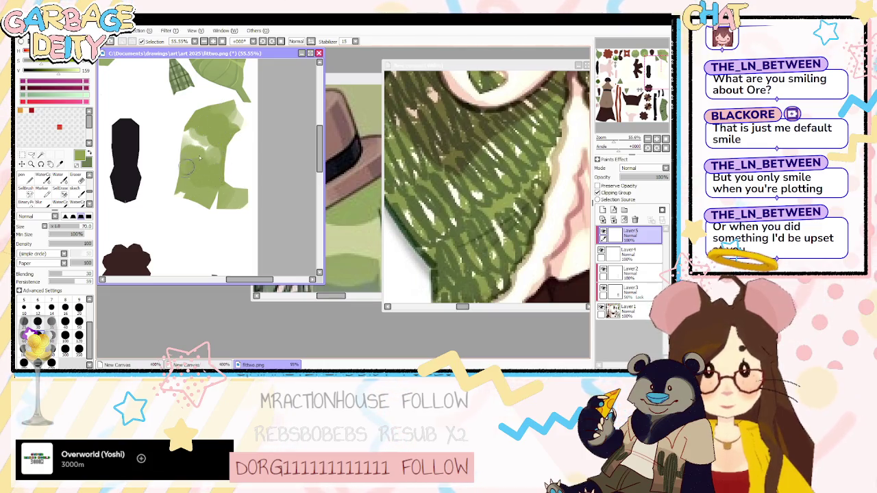
pyautogui.press('Delete')
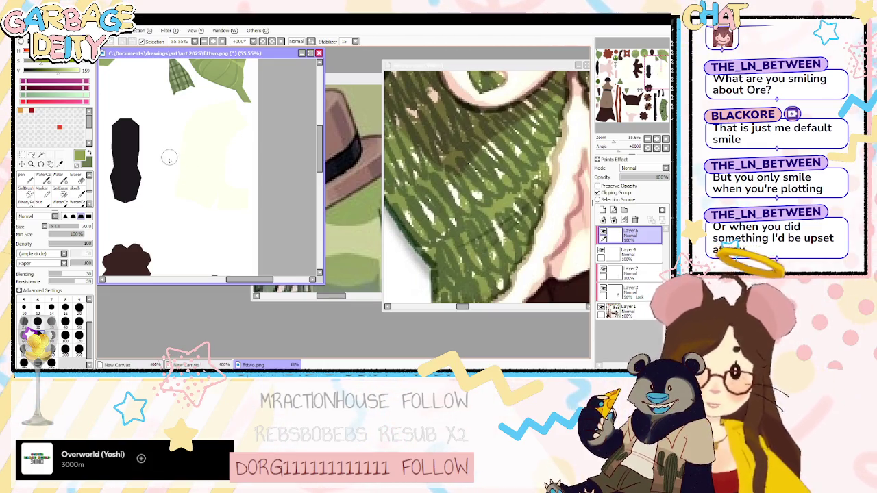
# Paint the piece green at brush size 40 with light patches left bare, and add Layer 6 above.
pyautogui.click(65, 321)
pyautogui.moveTo(172, 163)
pyautogui.mouseDown()
pyautogui.moveTo(226, 185)
pyautogui.moveTo(245, 205)
pyautogui.moveTo(203, 215)
pyautogui.moveTo(188, 196)
pyautogui.mouseUp()
pyautogui.moveTo(182, 154)
pyautogui.mouseDown()
pyautogui.moveTo(206, 123)
pyautogui.moveTo(237, 131)
pyautogui.moveTo(212, 100)
pyautogui.moveTo(184, 130)
pyautogui.moveTo(199, 161)
pyautogui.moveTo(241, 200)
pyautogui.mouseUp()
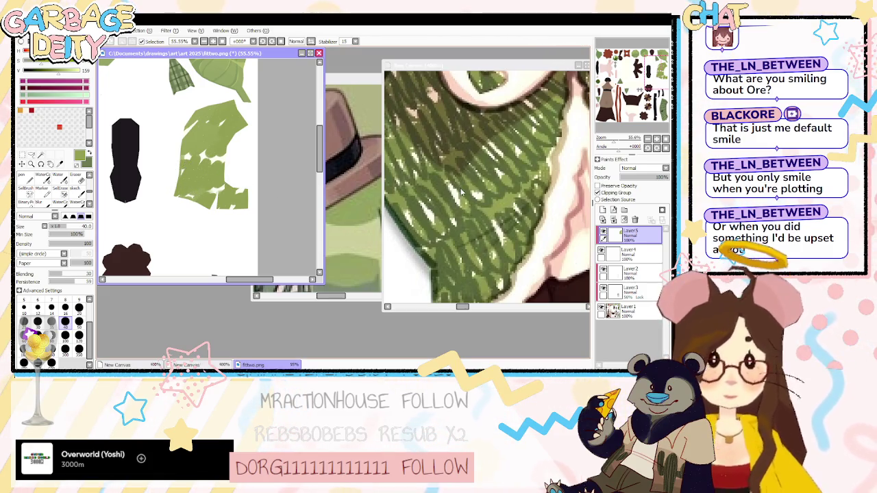
pyautogui.click(602, 210)
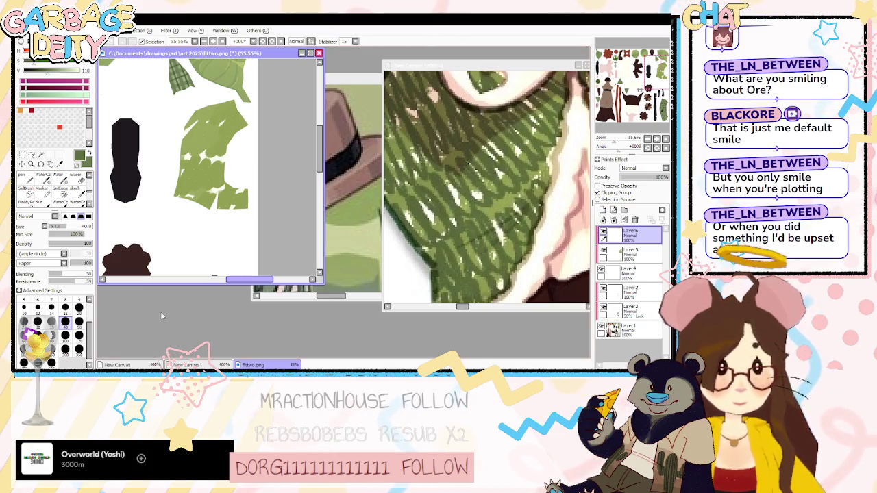
# Clip the new hatching layer to the green one and test first loop strokes at brush size 10–14.
pyautogui.click(51, 308)
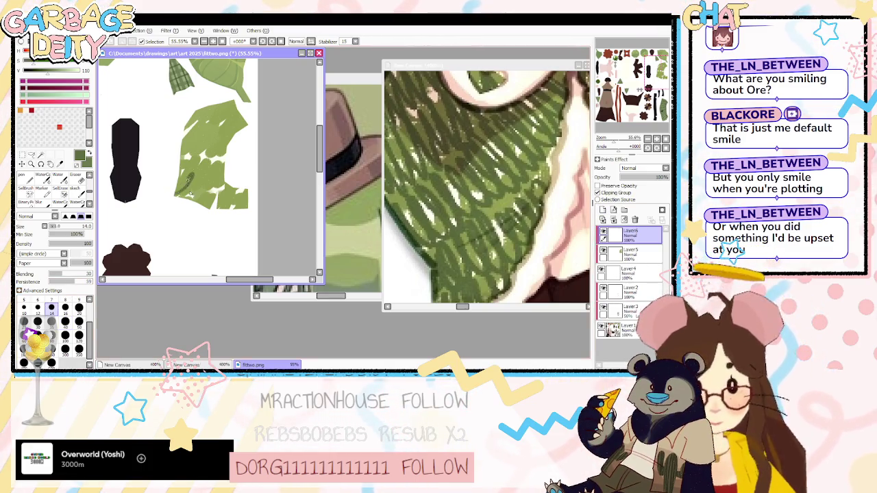
pyautogui.moveTo(176, 191); pyautogui.dragTo(207, 180)
pyautogui.click(24, 308)
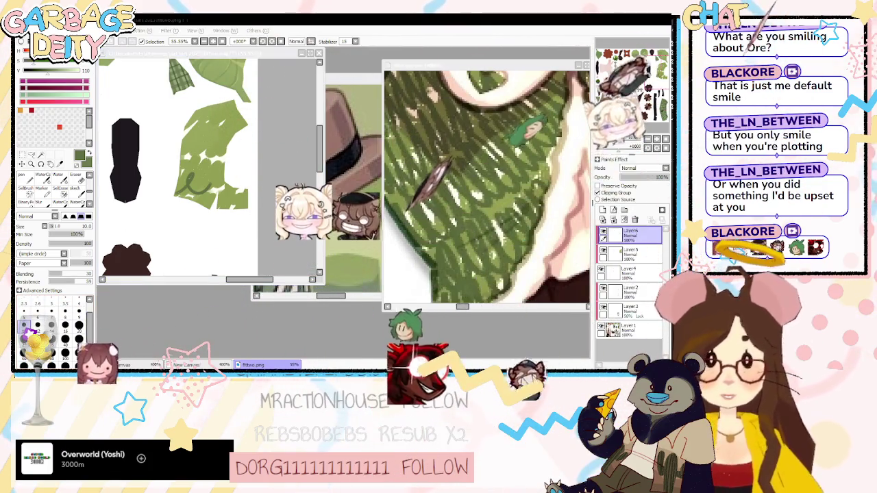
pyautogui.click(597, 193)
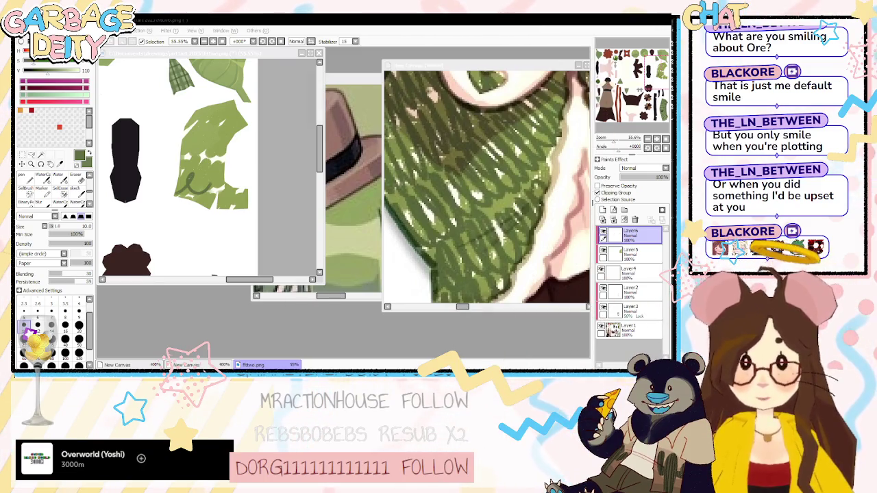
pyautogui.moveTo(206, 164); pyautogui.dragTo(192, 196)
pyautogui.moveTo(195, 161); pyautogui.dragTo(184, 189)
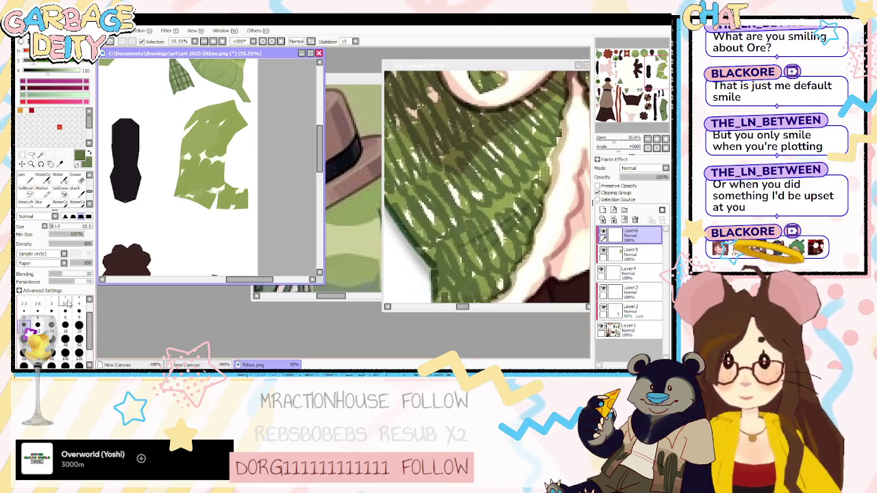
pyautogui.click(79, 300)
pyautogui.moveTo(607, 139); pyautogui.dragTo(624, 141)
pyautogui.scroll(-2, 116, 195)
pyautogui.scroll(-2, 116, 196)
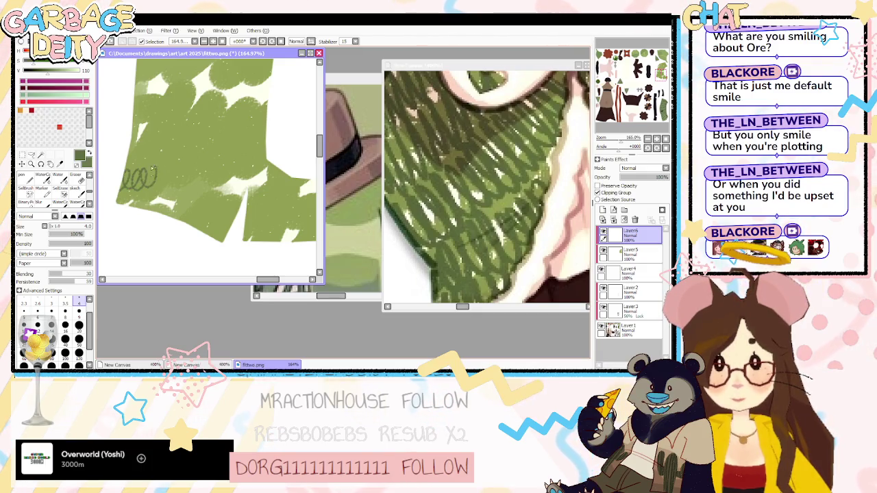
# Draw rows of dark loopy scribbles across the lower green piece and save the file.
pyautogui.moveTo(177, 163); pyautogui.dragTo(259, 149)
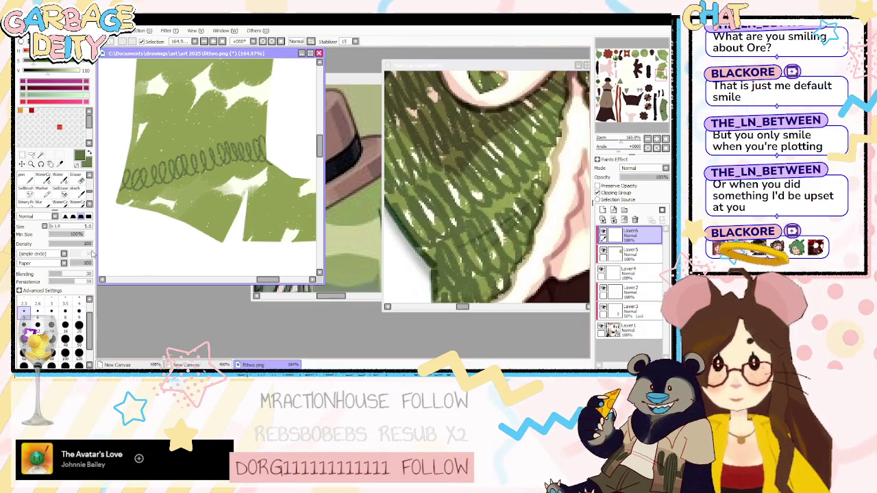
pyautogui.hotkey('ctrl', 'z')
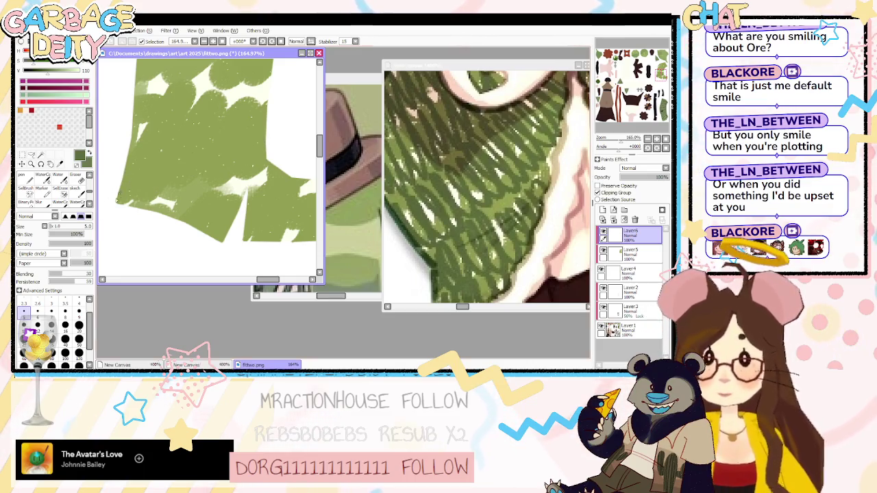
pyautogui.moveTo(150, 184); pyautogui.dragTo(163, 149)
pyautogui.moveTo(197, 176); pyautogui.dragTo(205, 178)
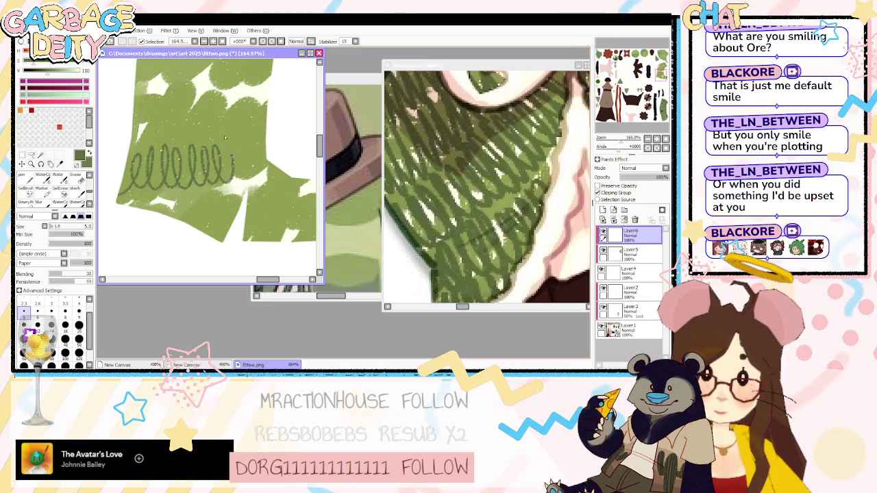
pyautogui.moveTo(267, 157); pyautogui.dragTo(291, 176)
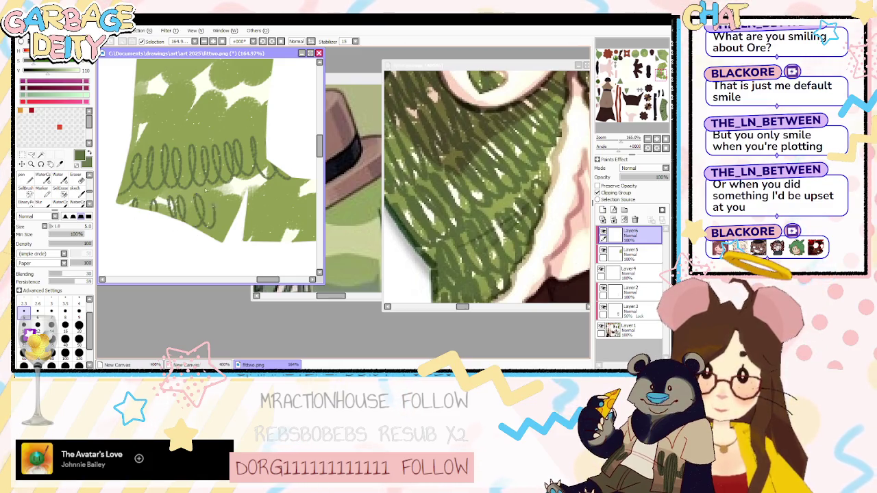
pyautogui.moveTo(206, 192); pyautogui.dragTo(237, 214)
pyautogui.moveTo(277, 191); pyautogui.dragTo(313, 186)
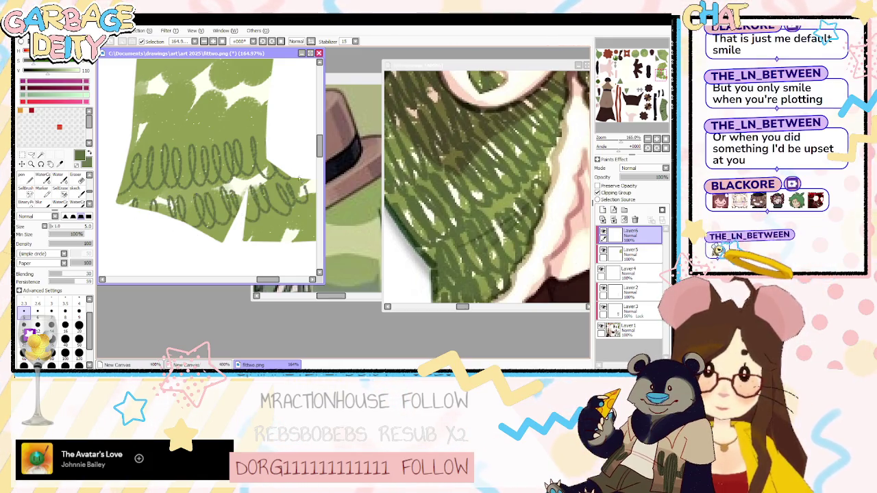
pyautogui.moveTo(238, 287); pyautogui.dragTo(148, 209)
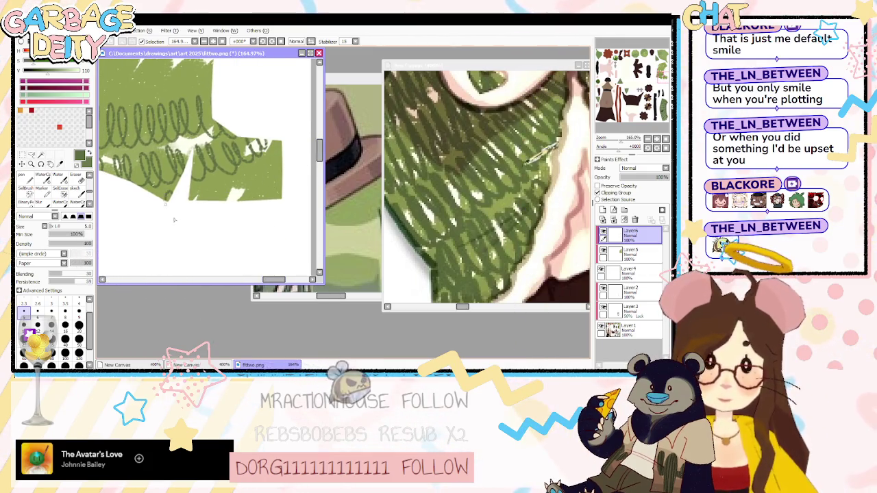
pyautogui.hotkey('ctrl', 's')
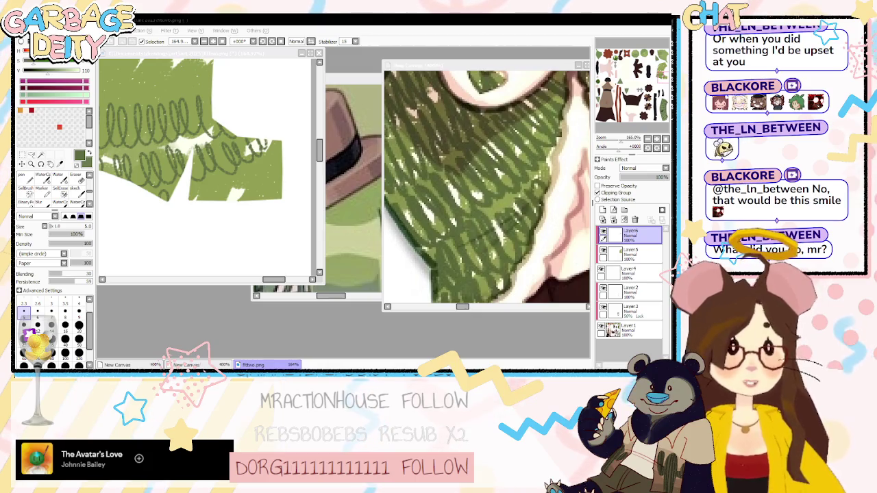
pyautogui.hotkey('alt', 'Tab')
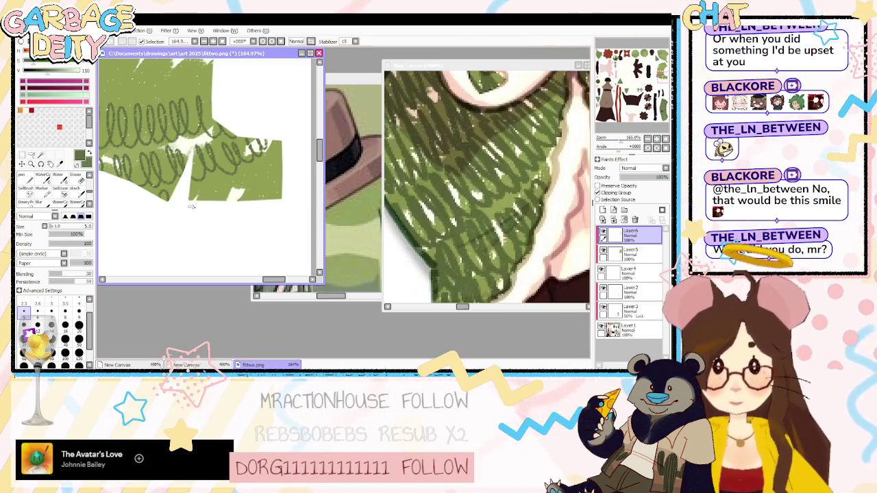
pyautogui.moveTo(238, 207); pyautogui.dragTo(278, 167)
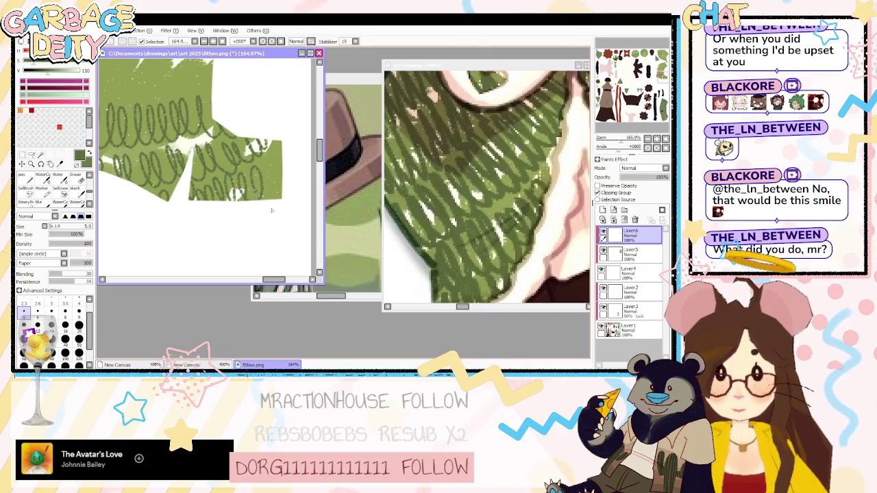
# Add more loop rows higher up and on the piece's left side, undoing the ones that don't fit.
pyautogui.scroll(3, 288, 206)
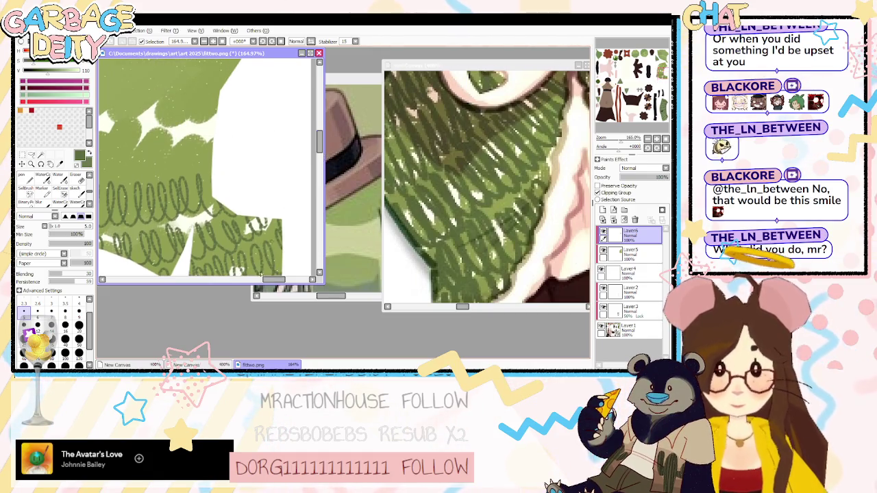
pyautogui.moveTo(267, 279); pyautogui.dragTo(257, 280)
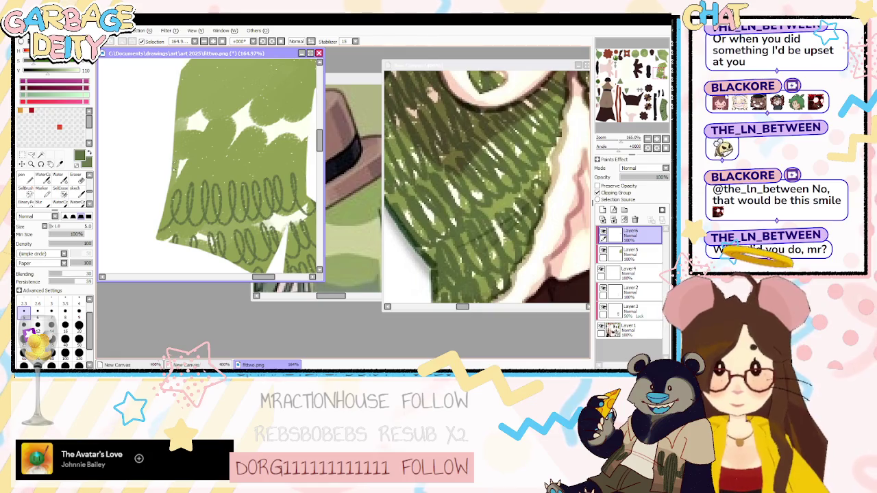
pyautogui.moveTo(183, 184)
pyautogui.mouseDown()
pyautogui.moveTo(233, 147)
pyautogui.moveTo(260, 144)
pyautogui.mouseUp()
pyautogui.hotkey('ctrl', 'z')
pyautogui.hotkey('ctrl', 'z')
pyautogui.hotkey('ctrl', 'z')
pyautogui.moveTo(177, 178); pyautogui.dragTo(205, 175)
pyautogui.hotkey('ctrl', 'z')
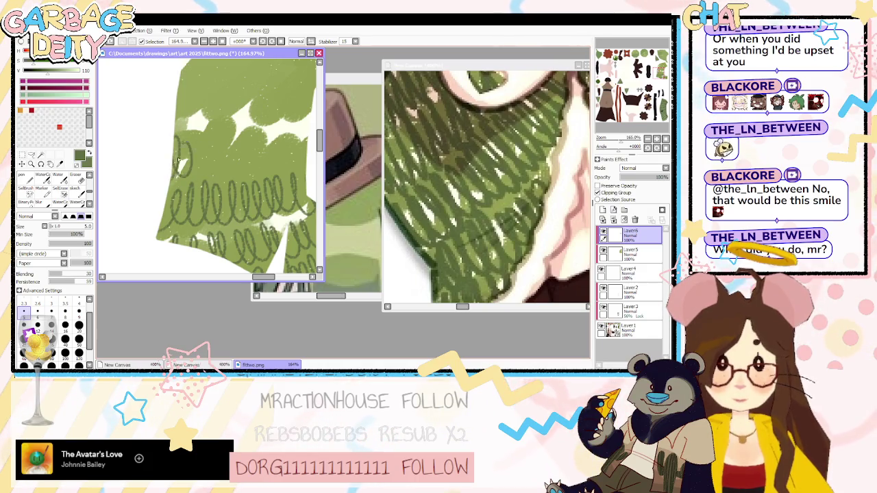
pyautogui.moveTo(207, 157)
pyautogui.mouseDown()
pyautogui.moveTo(236, 147)
pyautogui.moveTo(263, 163)
pyautogui.mouseUp()
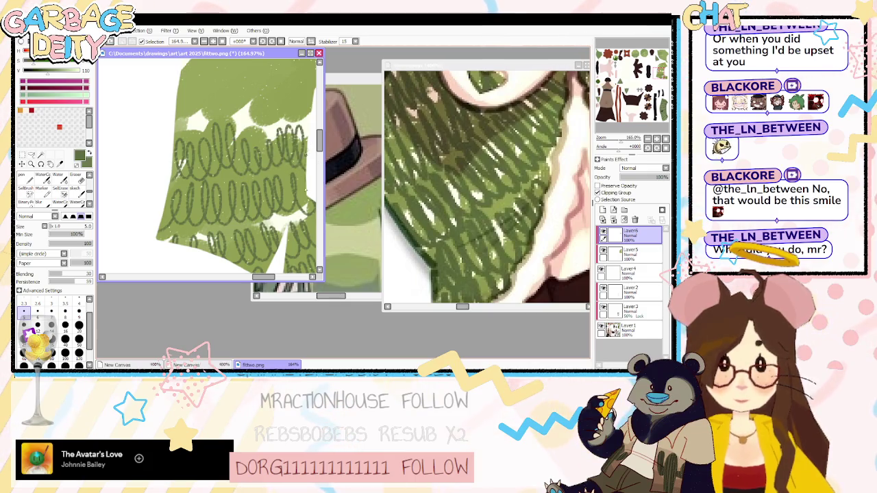
pyautogui.moveTo(317, 172); pyautogui.dragTo(198, 166)
pyautogui.moveTo(130, 162); pyautogui.dragTo(145, 133)
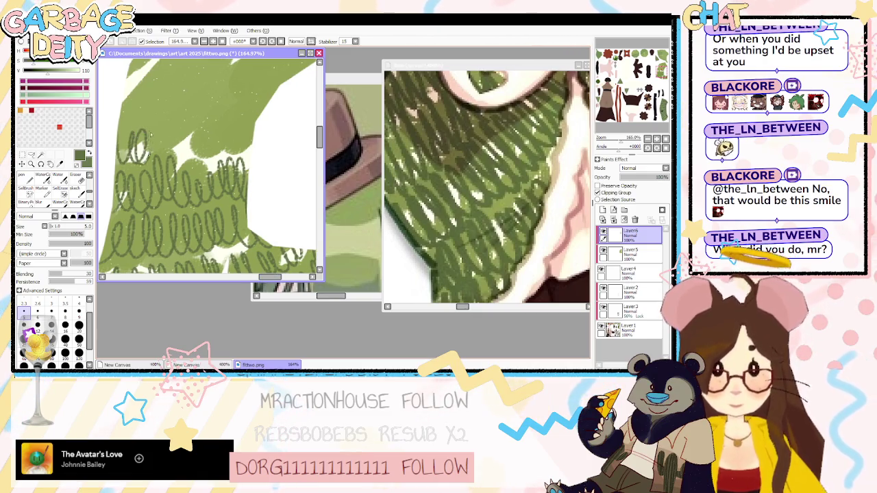
pyautogui.hotkey('ctrl', 'z')
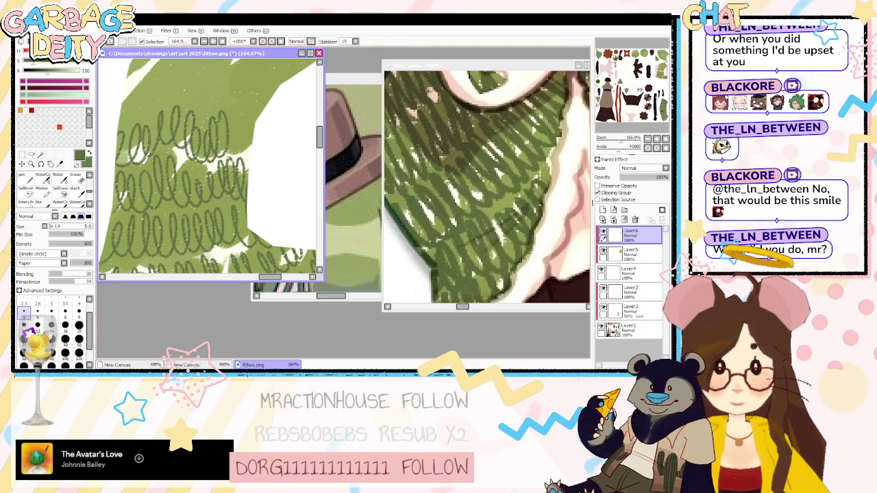
pyautogui.moveTo(320, 146); pyautogui.dragTo(321, 139)
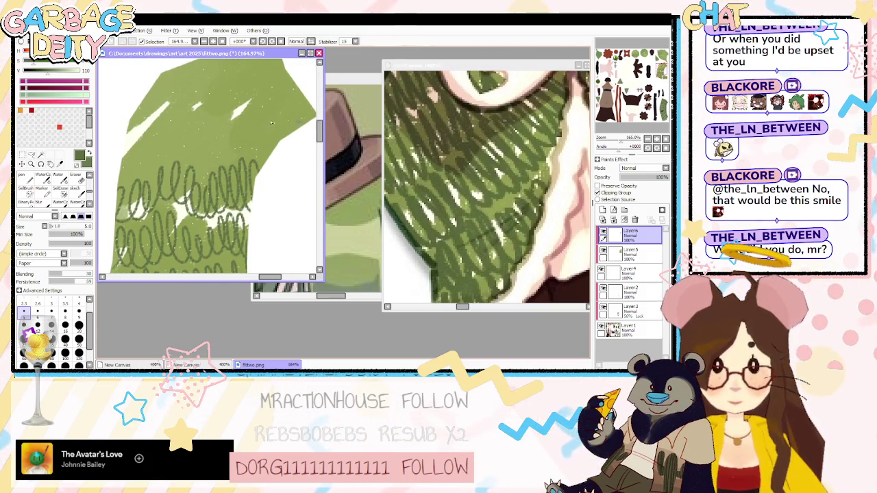
# Toggle Layer 4 to compare, erase the upper loops and redraw a continuous loop row across the top.
pyautogui.click(603, 272)
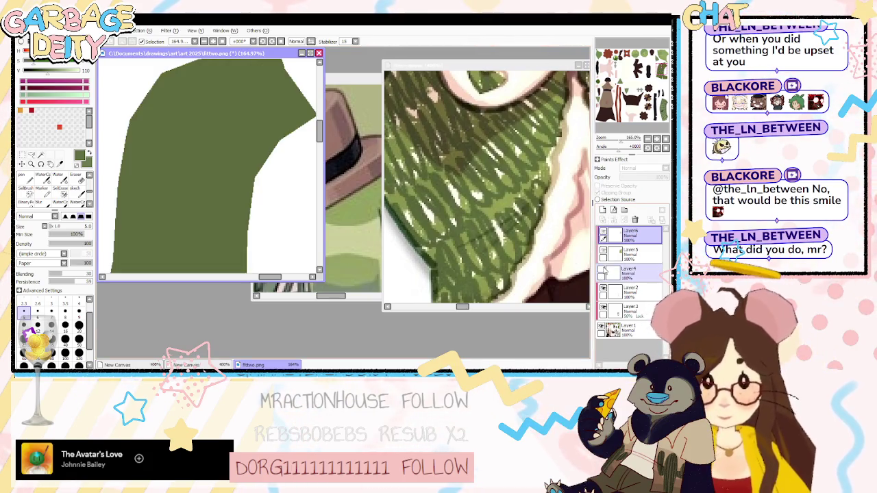
pyautogui.click(603, 272)
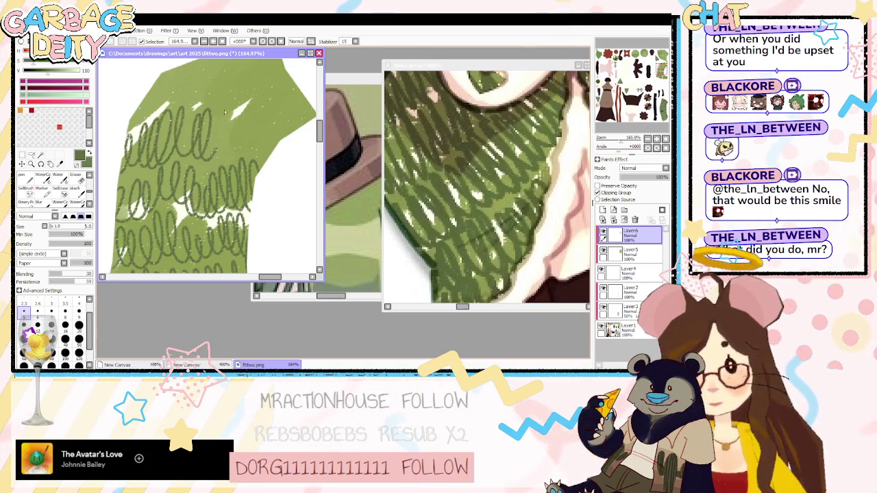
pyautogui.moveTo(247, 141)
pyautogui.mouseDown()
pyautogui.moveTo(129, 140)
pyautogui.moveTo(189, 121)
pyautogui.mouseUp()
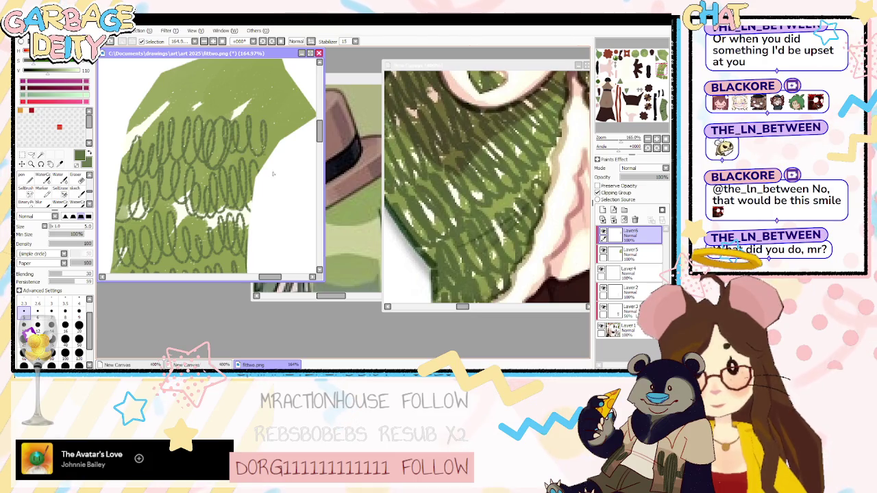
pyautogui.scroll(3, 195, 139)
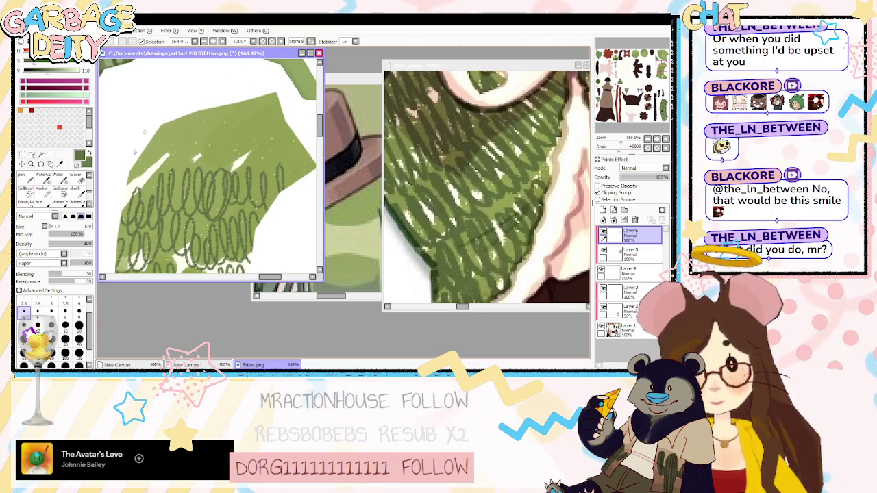
pyautogui.moveTo(183, 120)
pyautogui.mouseDown()
pyautogui.moveTo(274, 128)
pyautogui.moveTo(293, 146)
pyautogui.moveTo(268, 121)
pyautogui.mouseUp()
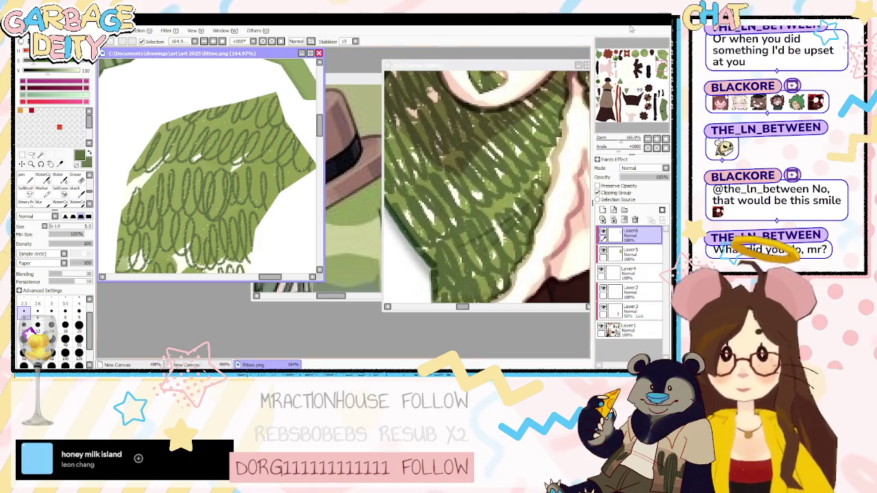
# Preview the scribbled texture on the model in Blender, then return to SAI.
pyautogui.hotkey('alt', 'Tab')
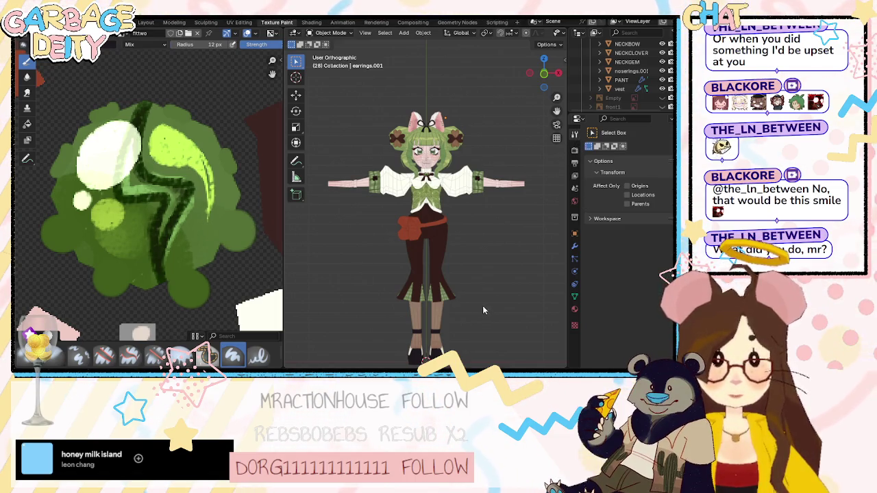
pyautogui.scroll(1, 438, 273)
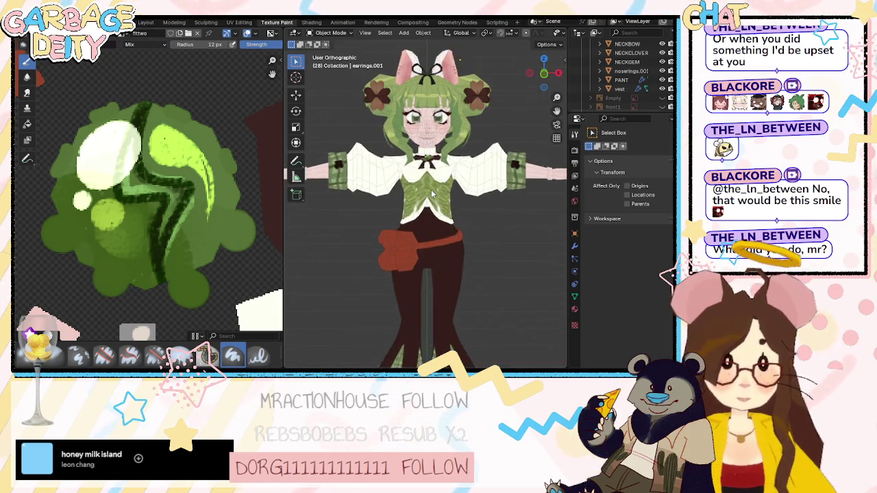
pyautogui.scroll(2, 431, 189)
pyautogui.scroll(2, 430, 189)
pyautogui.scroll(2, 433, 198)
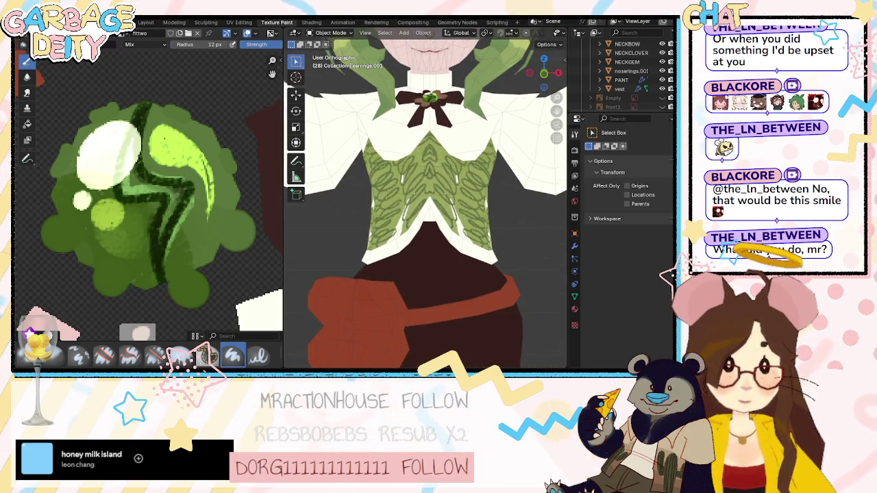
pyautogui.hotkey('alt', 'Tab')
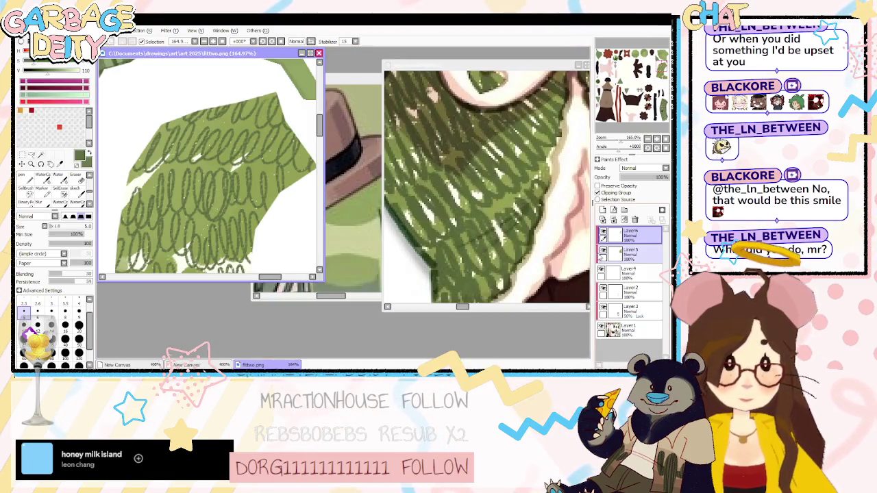
# Rotate and stretch the hatched clothing piece with Ctrl+T and confirm the transform.
pyautogui.scroll(-2, 244, 198)
pyautogui.scroll(-2, 244, 198)
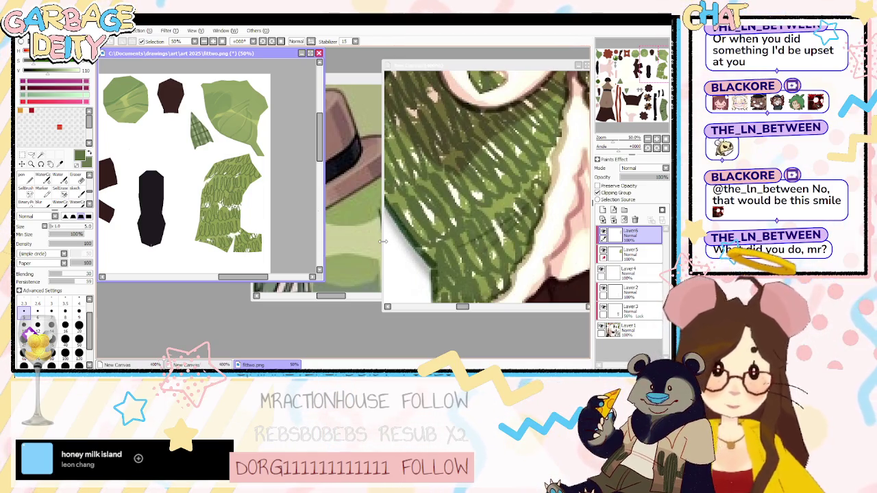
pyautogui.hotkey('ctrl', 't')
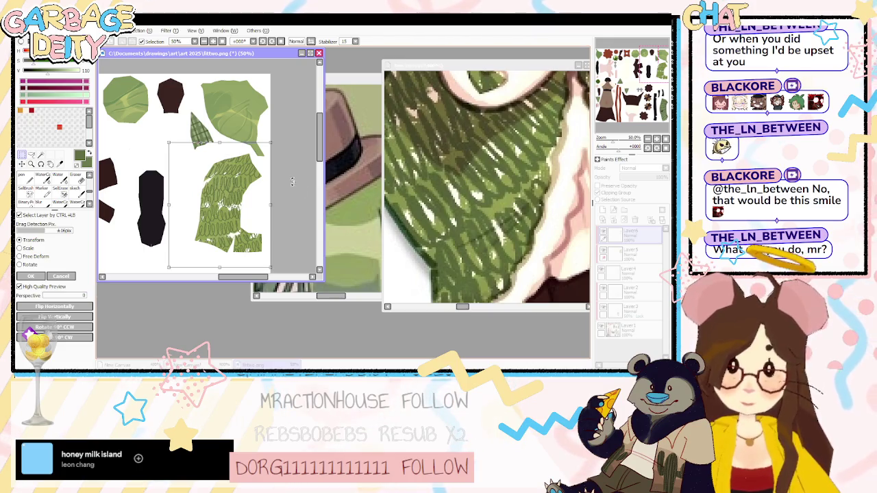
pyautogui.moveTo(292, 179); pyautogui.dragTo(253, 248)
pyautogui.moveTo(213, 153)
pyautogui.mouseDown()
pyautogui.moveTo(221, 139)
pyautogui.moveTo(320, 144)
pyautogui.moveTo(219, 226)
pyautogui.moveTo(250, 200)
pyautogui.moveTo(272, 133)
pyautogui.moveTo(121, 214)
pyautogui.mouseUp()
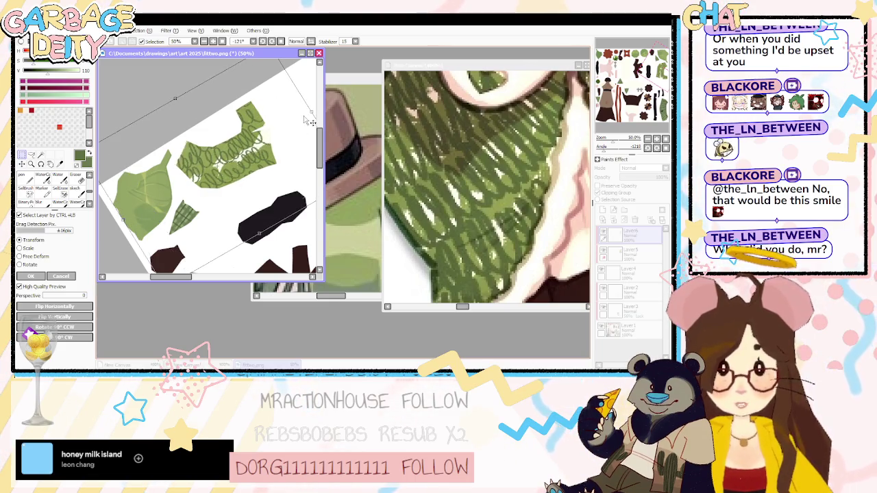
pyautogui.moveTo(120, 214)
pyautogui.mouseDown()
pyautogui.moveTo(316, 103)
pyautogui.moveTo(210, 162)
pyautogui.mouseUp()
pyautogui.click(37, 276)
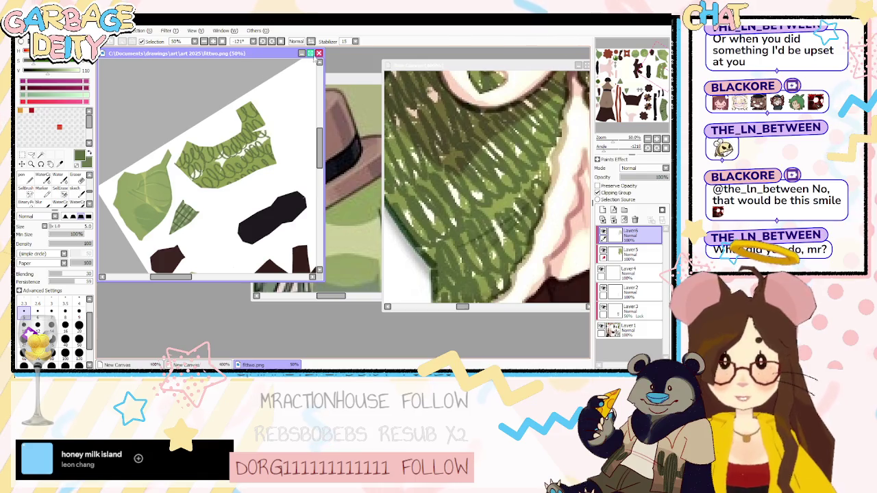
# Check the loopy hatching on the model's green vest in Blender, then return to SAI.
pyautogui.click(618, 22)
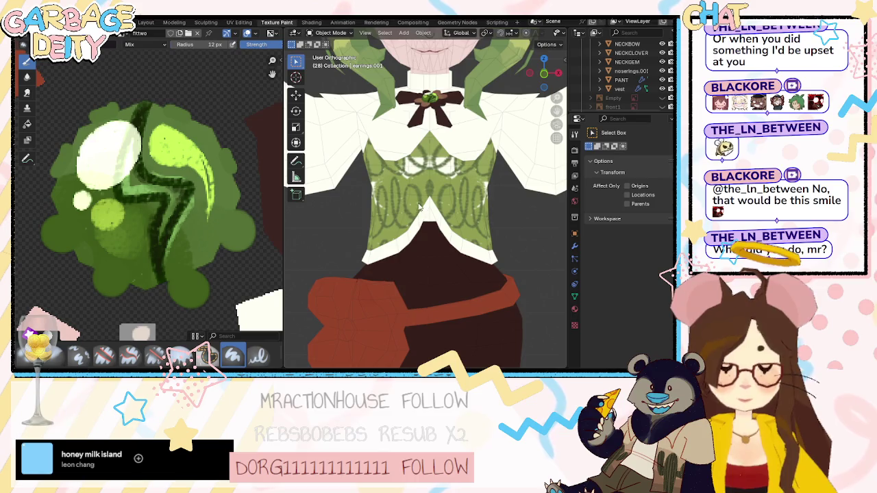
pyautogui.scroll(3, 417, 212)
pyautogui.moveTo(417, 212)
pyautogui.mouseDown(button='middle')
pyautogui.moveTo(292, 218)
pyautogui.moveTo(507, 216)
pyautogui.mouseUp(button='middle')
pyautogui.hotkey('alt', 'Tab')
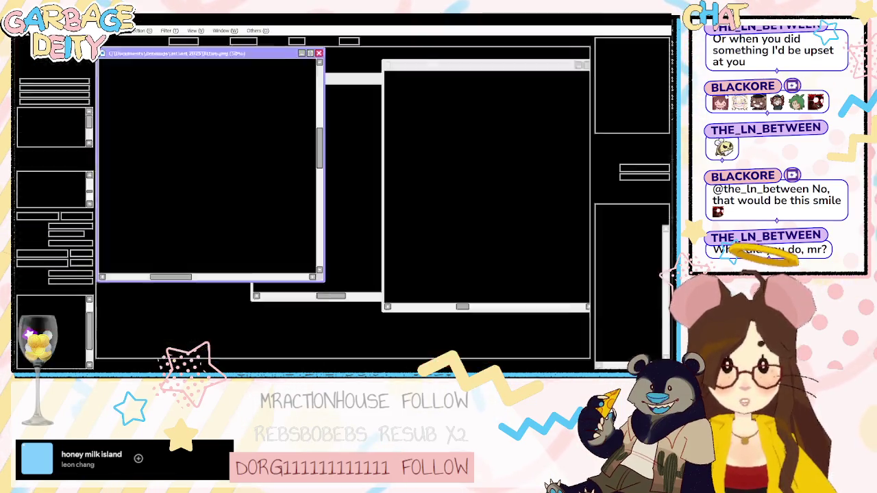
# Delete the old squiggle hatching, straighten the canvas view, and pick a large blending brush on Layer5.
pyautogui.scroll(2, 233, 165)
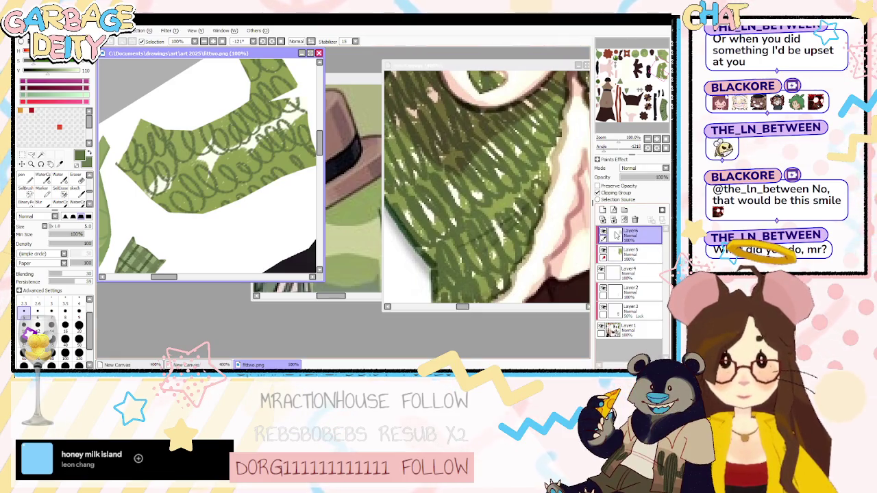
pyautogui.press('Delete')
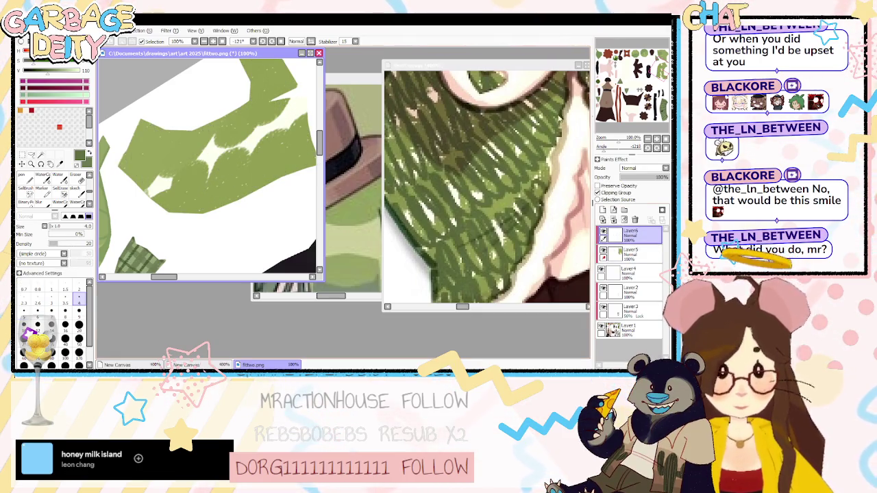
pyautogui.moveTo(612, 150); pyautogui.dragTo(617, 150)
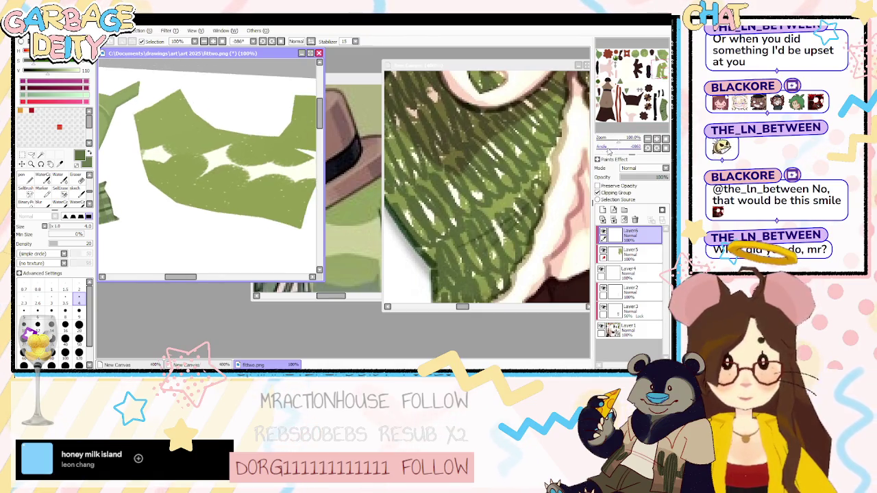
pyautogui.moveTo(321, 287); pyautogui.dragTo(393, 358)
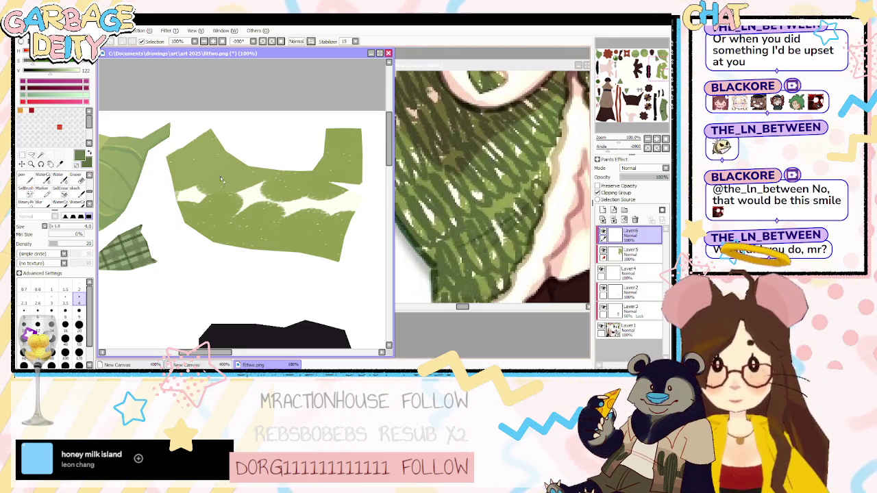
pyautogui.press('b')
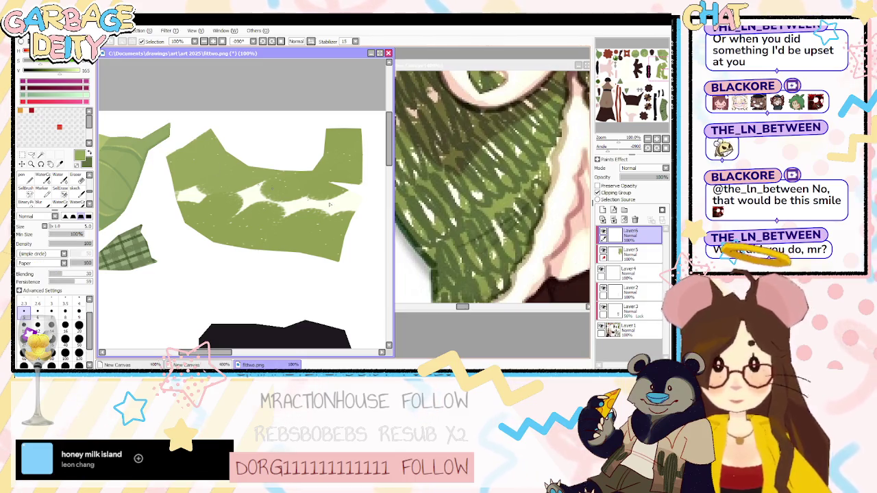
pyautogui.moveTo(628, 234); pyautogui.dragTo(629, 258)
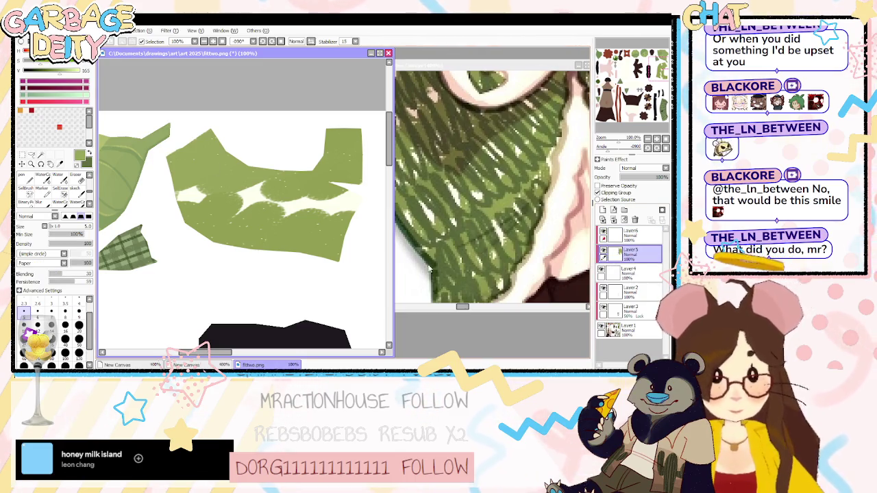
pyautogui.click(78, 353)
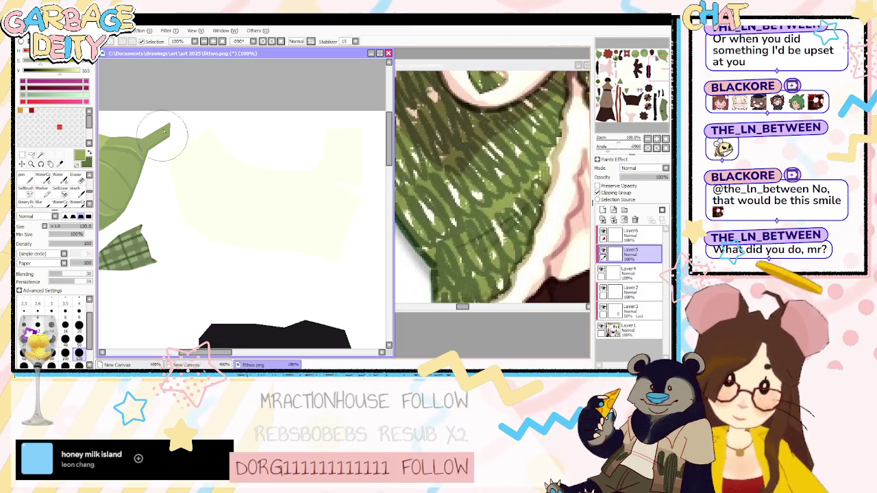
# Try broad green strokes across the clothing piece, undoing the unsatisfactory attempts.
pyautogui.moveTo(157, 135); pyautogui.dragTo(319, 166)
pyautogui.moveTo(168, 137)
pyautogui.mouseDown()
pyautogui.moveTo(206, 206)
pyautogui.moveTo(315, 246)
pyautogui.moveTo(358, 159)
pyautogui.moveTo(288, 206)
pyautogui.moveTo(204, 236)
pyautogui.mouseUp()
pyautogui.hotkey('ctrl', 'z')
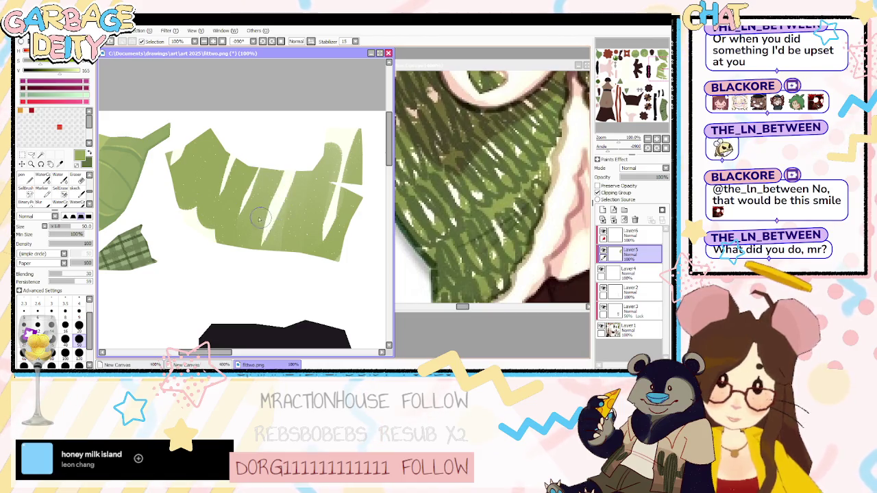
pyautogui.hotkey('ctrl', 'z')
pyautogui.hotkey('ctrl', 'z')
pyautogui.moveTo(172, 137)
pyautogui.mouseDown()
pyautogui.moveTo(230, 141)
pyautogui.moveTo(301, 205)
pyautogui.moveTo(353, 188)
pyautogui.moveTo(287, 246)
pyautogui.moveTo(238, 248)
pyautogui.moveTo(205, 178)
pyautogui.mouseUp()
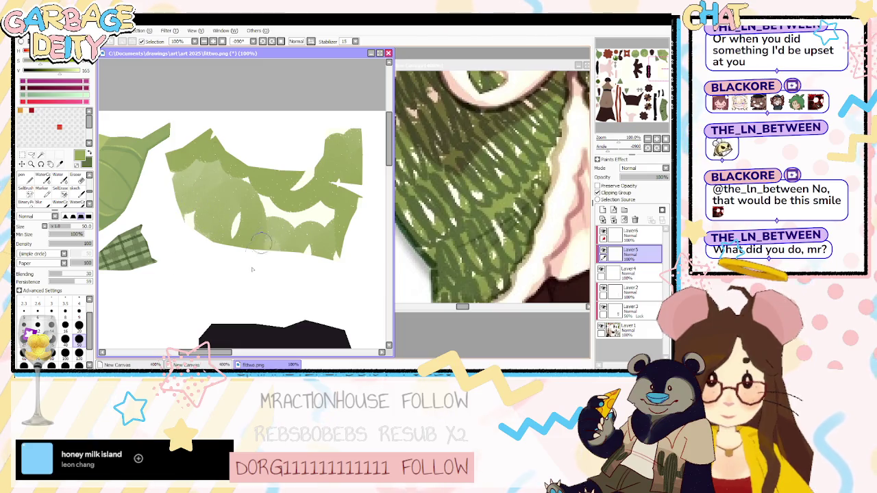
pyautogui.hotkey('ctrl', 'z')
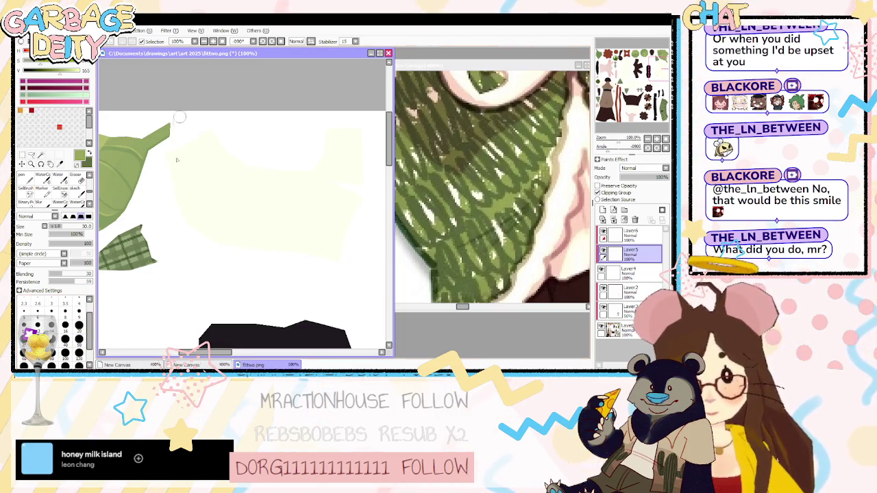
# Repaint with sweeping green strokes leaving pale gaps, then add Layer6 with brush size 1.
pyautogui.moveTo(175, 137); pyautogui.dragTo(233, 244)
pyautogui.moveTo(220, 144); pyautogui.dragTo(254, 246)
pyautogui.hotkey('ctrl', 'z')
pyautogui.hotkey('ctrl', 'z')
pyautogui.moveTo(172, 148)
pyautogui.mouseDown()
pyautogui.moveTo(202, 137)
pyautogui.moveTo(240, 174)
pyautogui.moveTo(288, 177)
pyautogui.moveTo(339, 130)
pyautogui.moveTo(353, 213)
pyautogui.moveTo(294, 260)
pyautogui.moveTo(302, 250)
pyautogui.moveTo(239, 199)
pyautogui.moveTo(205, 240)
pyautogui.moveTo(178, 205)
pyautogui.moveTo(205, 200)
pyautogui.mouseUp()
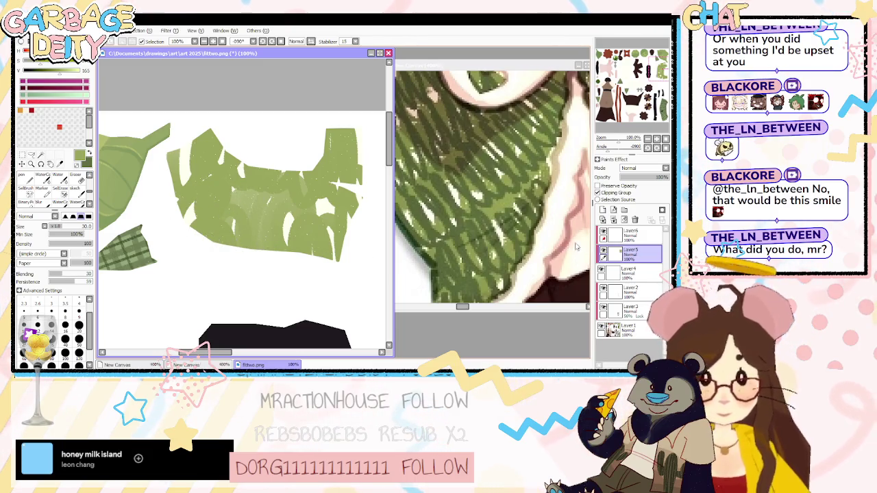
pyautogui.click(603, 209)
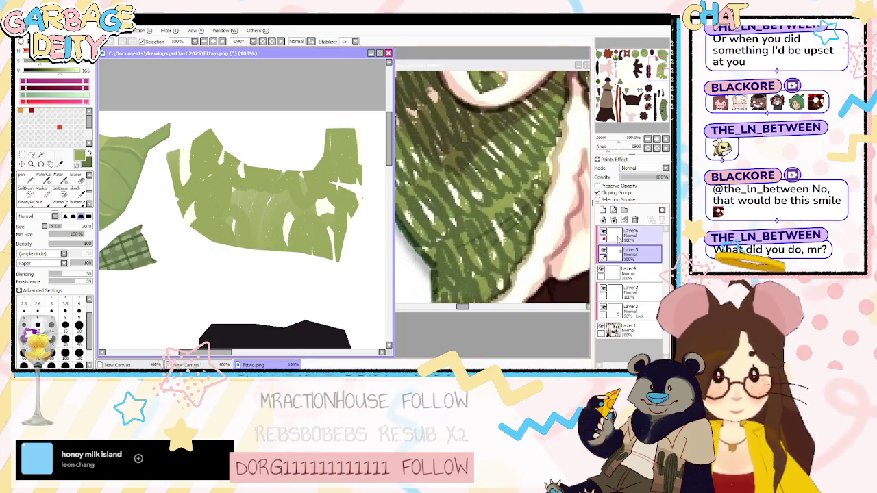
pyautogui.click(37, 311)
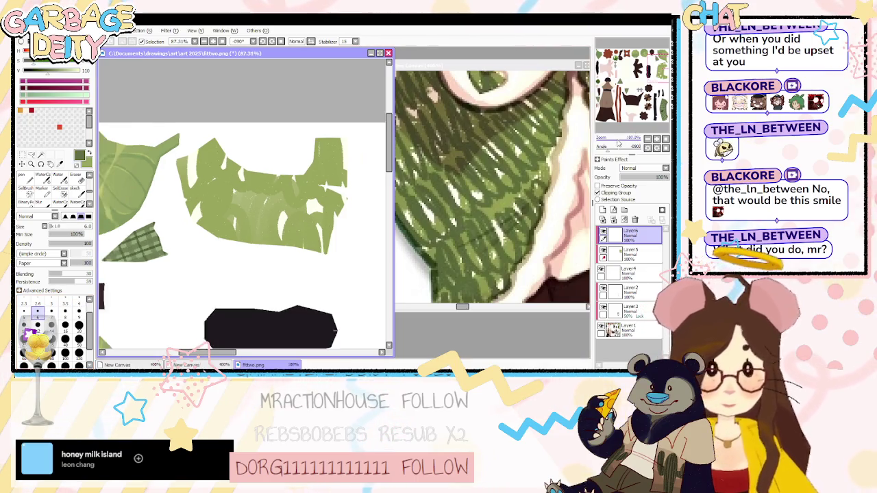
# Zoom the canvas to 152% and try a loop row across the middle, then remove it.
pyautogui.moveTo(618, 142); pyautogui.dragTo(629, 142)
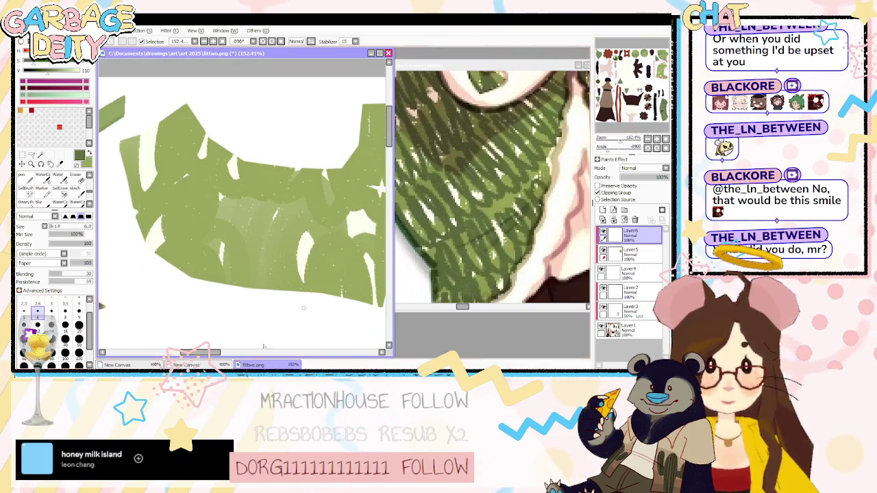
pyautogui.moveTo(261, 345)
pyautogui.mouseDown()
pyautogui.moveTo(124, 265)
pyautogui.moveTo(161, 287)
pyautogui.moveTo(339, 306)
pyautogui.moveTo(341, 241)
pyautogui.mouseUp()
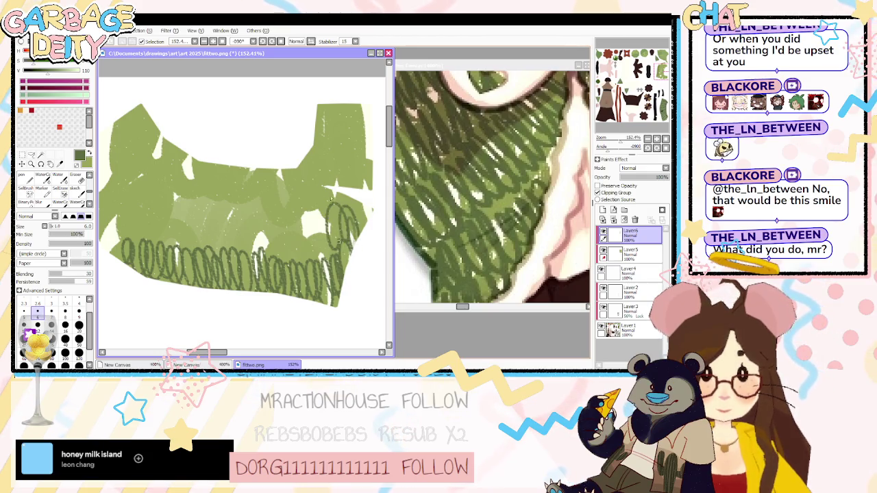
pyautogui.moveTo(277, 259)
pyautogui.mouseDown()
pyautogui.moveTo(259, 236)
pyautogui.moveTo(221, 236)
pyautogui.mouseUp()
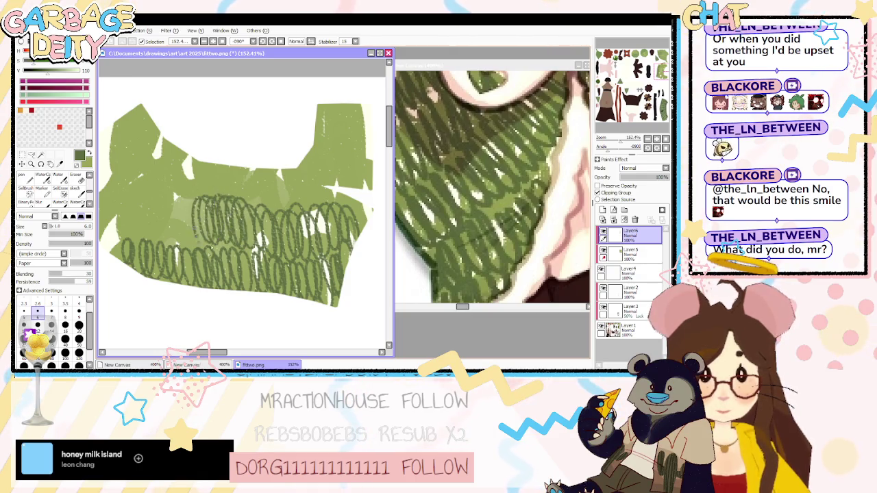
pyautogui.press('Delete')
# Draw rows of dark loopy scribbles across the piece's lower part, from left edge to right.
pyautogui.moveTo(124, 255)
pyautogui.mouseDown()
pyautogui.moveTo(147, 262)
pyautogui.moveTo(163, 243)
pyautogui.mouseUp()
pyautogui.moveTo(206, 263)
pyautogui.mouseDown()
pyautogui.moveTo(302, 276)
pyautogui.moveTo(346, 267)
pyautogui.mouseUp()
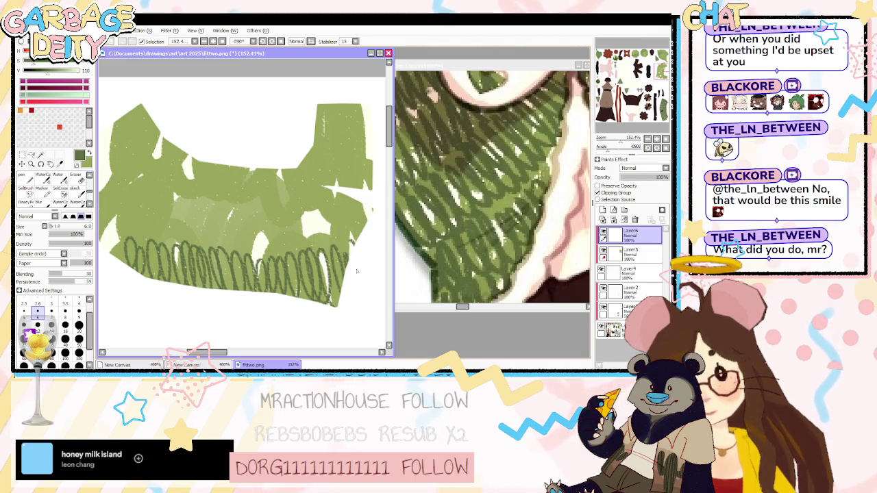
pyautogui.moveTo(120, 267)
pyautogui.mouseDown()
pyautogui.moveTo(192, 270)
pyautogui.moveTo(176, 243)
pyautogui.mouseUp()
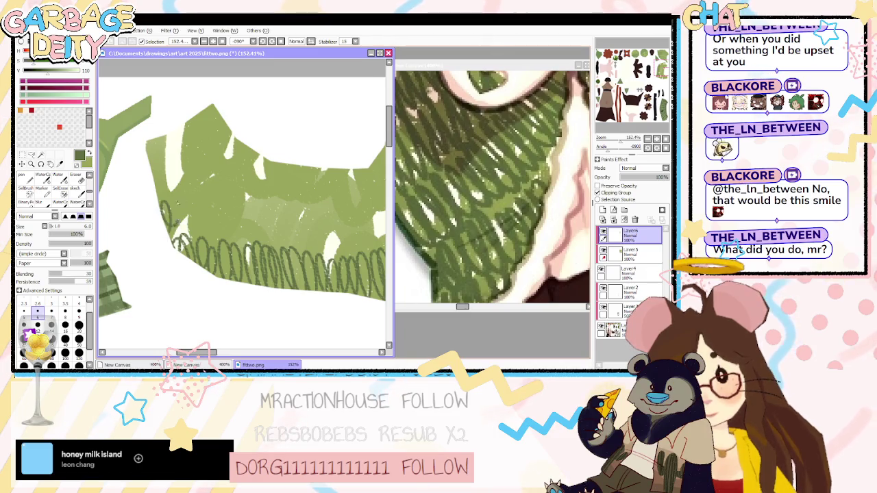
pyautogui.moveTo(255, 227); pyautogui.dragTo(330, 233)
pyautogui.moveTo(315, 199); pyautogui.dragTo(377, 247)
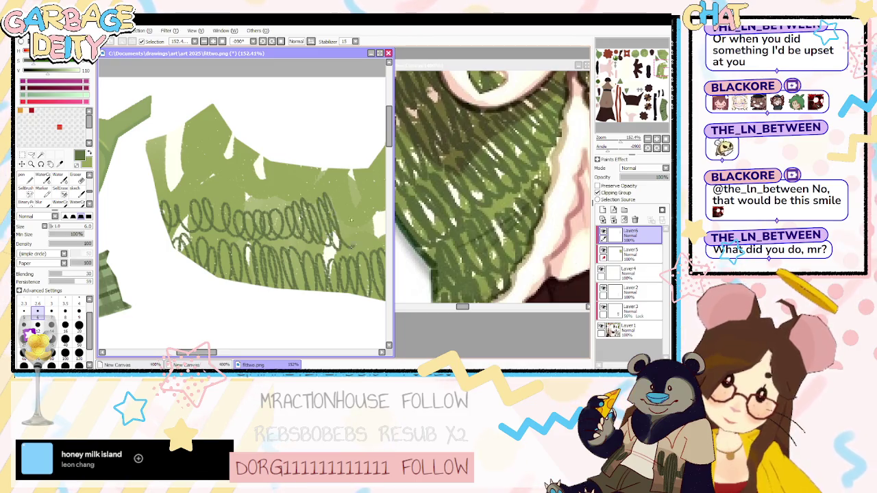
pyautogui.moveTo(200, 352); pyautogui.dragTo(232, 353)
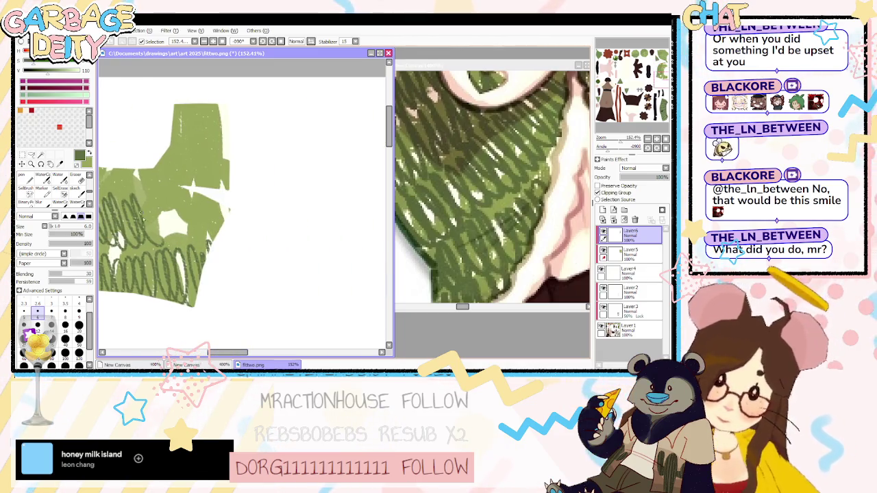
pyautogui.moveTo(150, 212)
pyautogui.mouseDown()
pyautogui.moveTo(164, 243)
pyautogui.moveTo(193, 219)
pyautogui.moveTo(209, 226)
pyautogui.moveTo(164, 218)
pyautogui.moveTo(188, 199)
pyautogui.moveTo(221, 192)
pyautogui.mouseUp()
pyautogui.hscroll(-3, 227, 193)
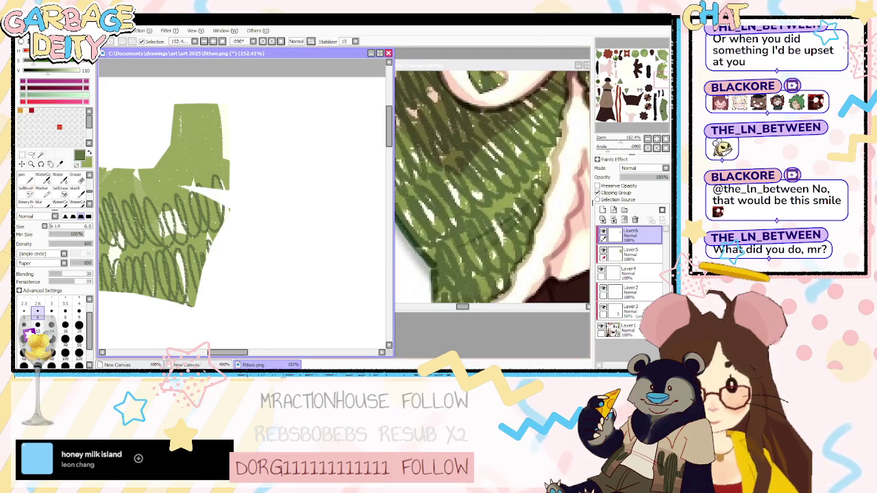
# Remove stray scribbles in the top band and fill the upper-right area with loops.
pyautogui.hscroll(-2, 212, 267)
pyautogui.hscroll(-2, 202, 336)
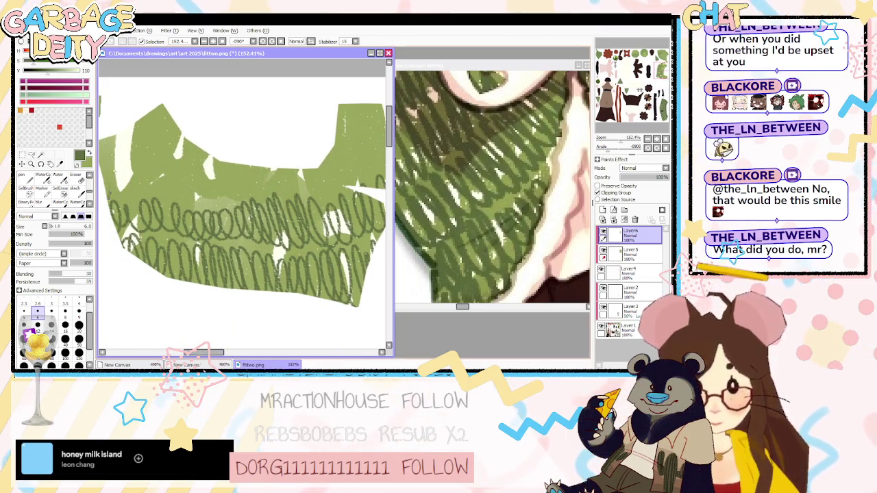
pyautogui.moveTo(188, 154)
pyautogui.mouseDown()
pyautogui.moveTo(118, 193)
pyautogui.moveTo(147, 151)
pyautogui.moveTo(195, 189)
pyautogui.mouseUp()
pyautogui.press('Delete')
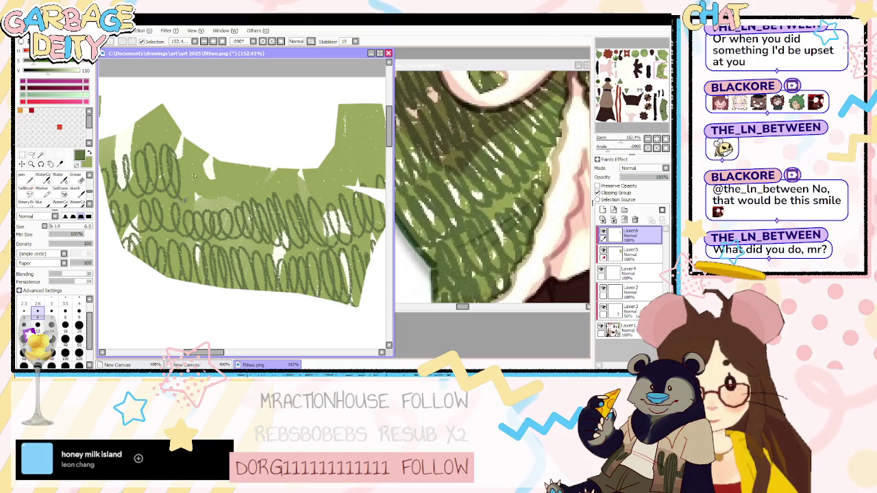
pyautogui.hotkey('ctrl', 'z')
pyautogui.hotkey('ctrl', 'z')
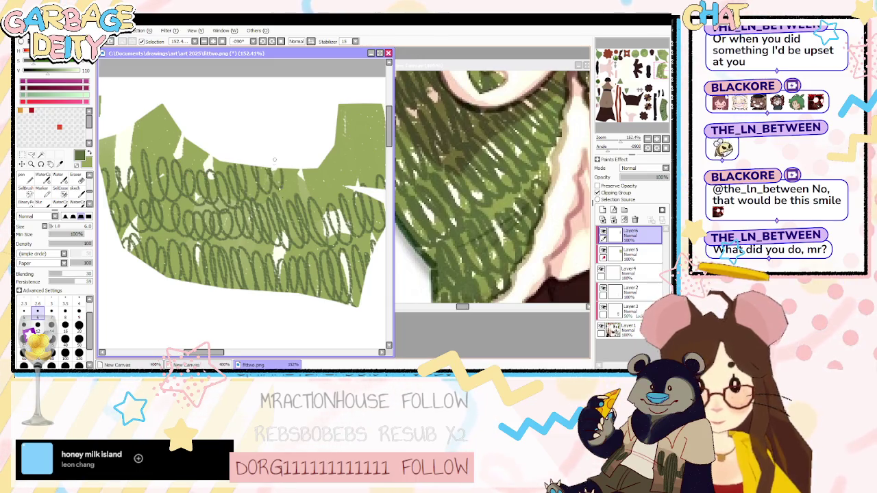
pyautogui.moveTo(334, 146)
pyautogui.mouseDown()
pyautogui.moveTo(363, 158)
pyautogui.moveTo(380, 137)
pyautogui.moveTo(374, 116)
pyautogui.moveTo(356, 174)
pyautogui.mouseUp()
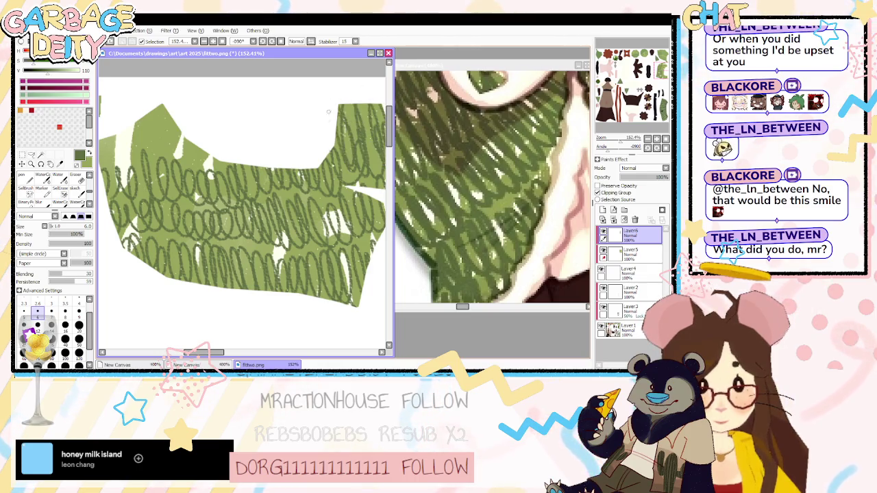
# Check the finished hatching across the canvas, then preview the vest in Blender.
pyautogui.keyDown('shift'); pyautogui.hscroll(-2, 308, 206); pyautogui.keyUp('shift')
pyautogui.keyDown('shift'); pyautogui.hscroll(-2, 274, 226); pyautogui.keyUp('shift')
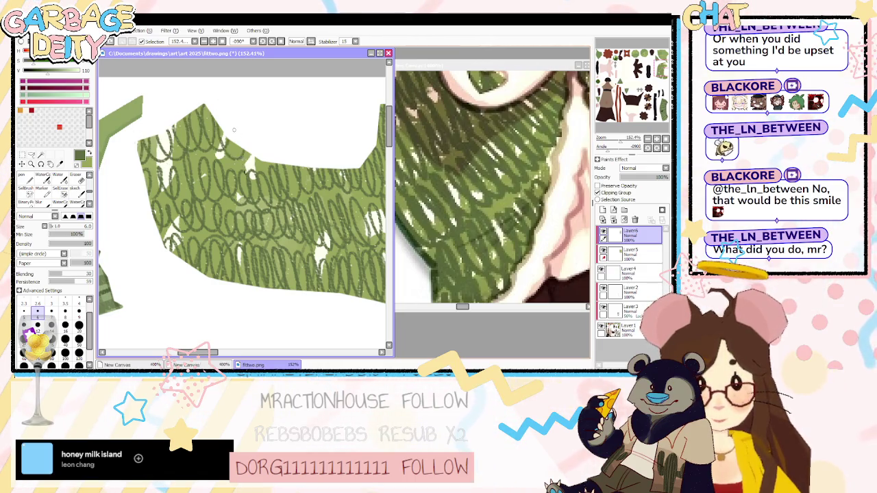
pyautogui.hscroll(3, 358, 190)
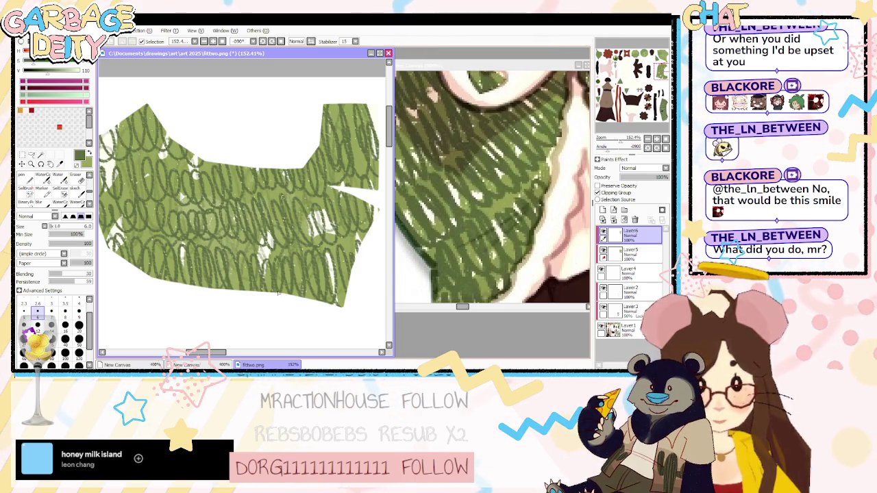
pyautogui.hotkey('alt', 'Tab')
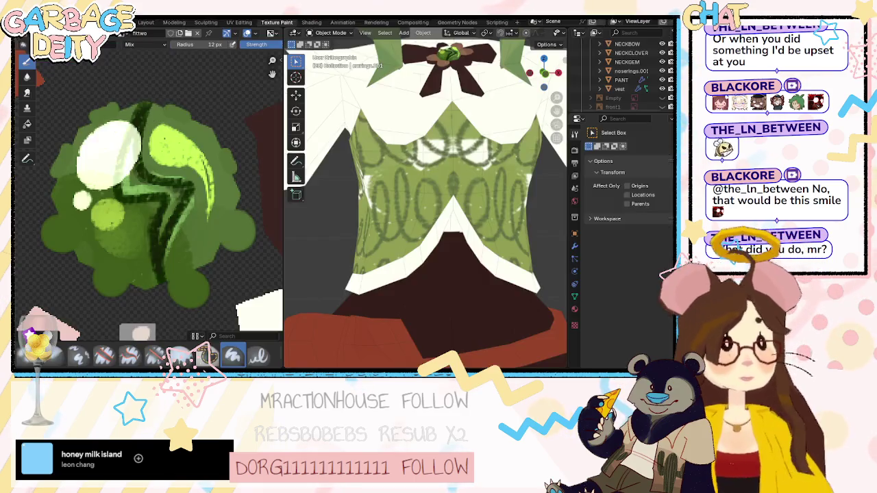
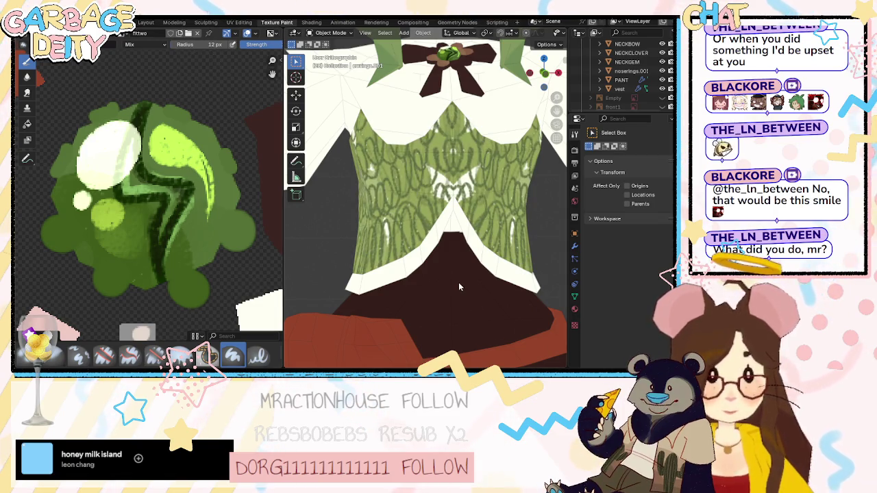
# Orbit above the loop-patterned green vest, then switch to PaintTool SAI.
pyautogui.moveTo(459, 287)
pyautogui.mouseDown(button='middle')
pyautogui.moveTo(439, 303)
pyautogui.moveTo(442, 228)
pyautogui.mouseUp(button='middle')
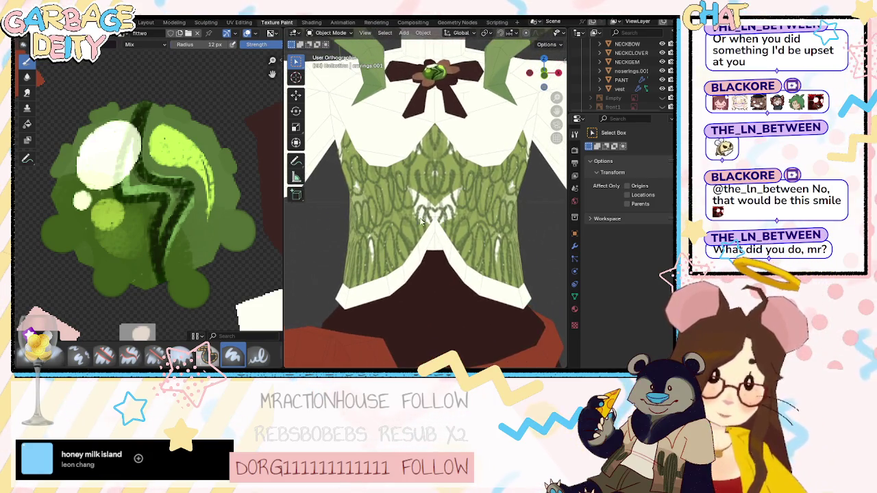
pyautogui.hotkey('alt', 'Tab')
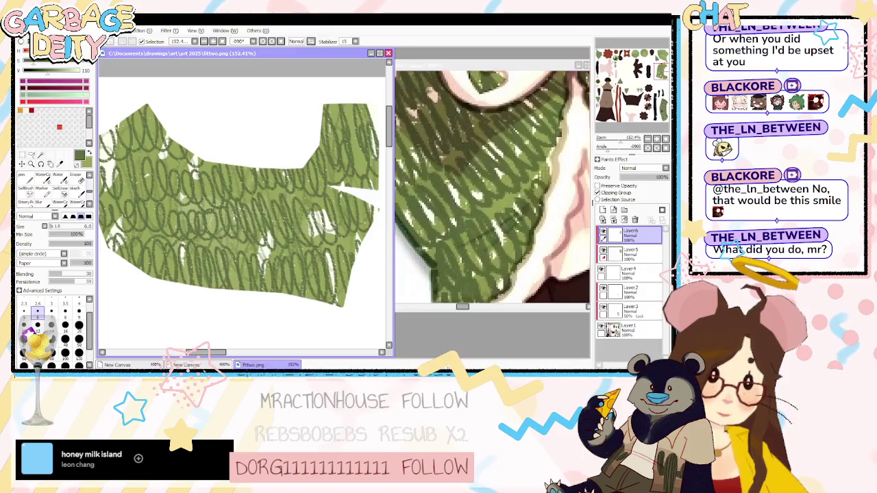
# On Layer5, paint dark green loops over the pale vest patches, then return to Blender.
pyautogui.scroll(-1, 315, 248)
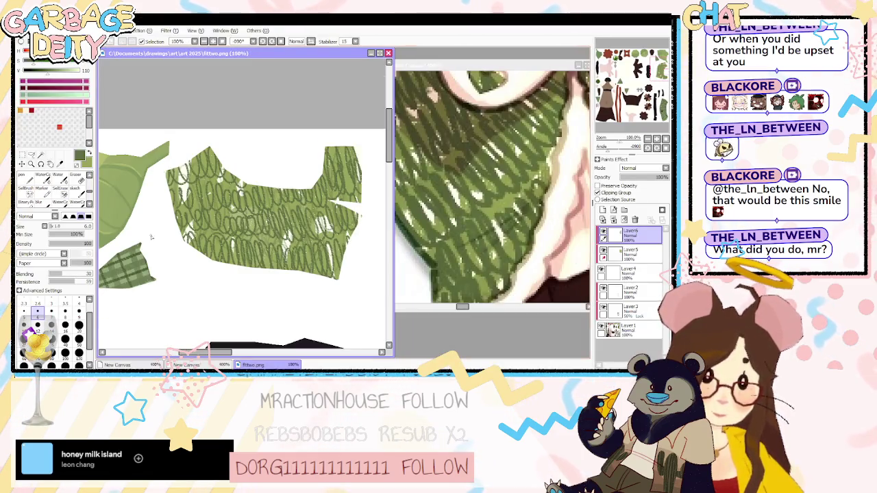
pyautogui.scroll(1, 151, 238)
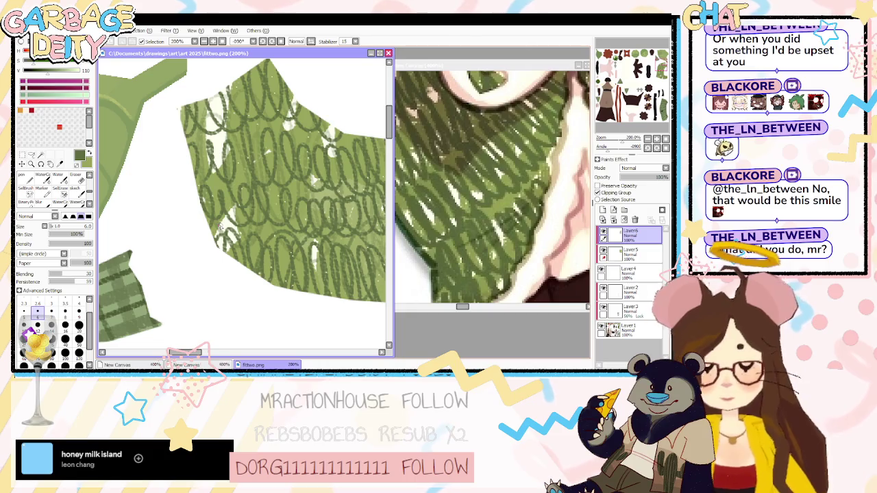
pyautogui.click(630, 253)
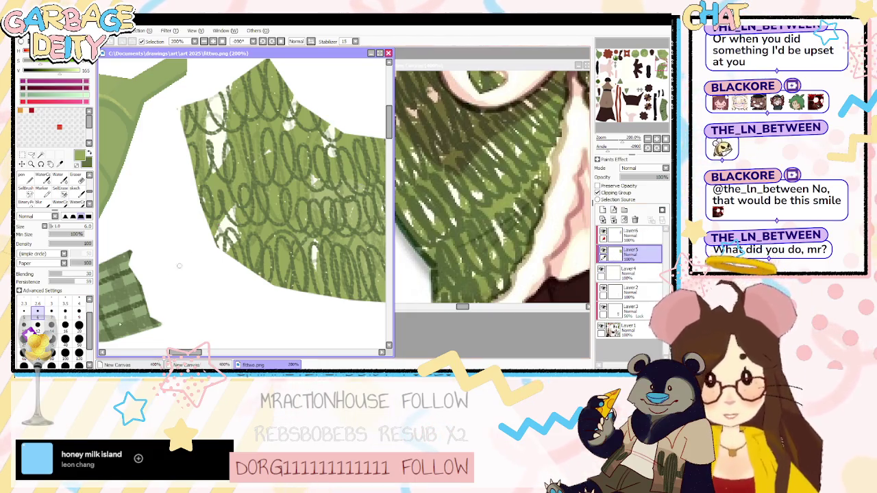
pyautogui.moveTo(196, 167)
pyautogui.mouseDown()
pyautogui.moveTo(199, 178)
pyautogui.moveTo(212, 137)
pyautogui.moveTo(236, 161)
pyautogui.moveTo(199, 178)
pyautogui.moveTo(219, 130)
pyautogui.moveTo(288, 158)
pyautogui.moveTo(259, 226)
pyautogui.moveTo(280, 258)
pyautogui.mouseUp()
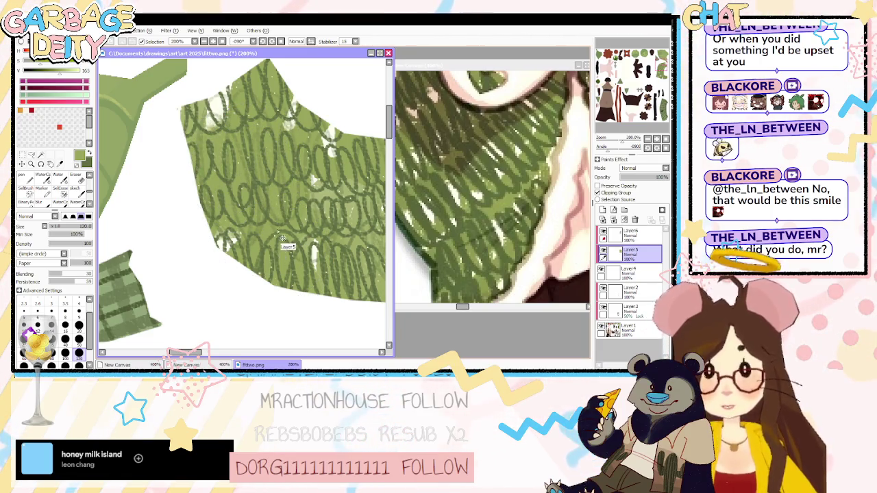
pyautogui.hotkey('alt', 'Tab')
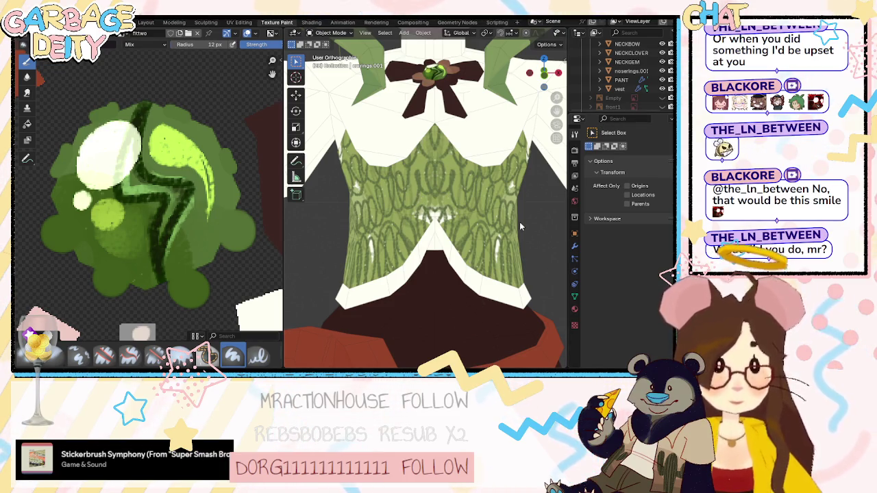
# Zoom and pan the UV view to bring the lower texture islands into view.
pyautogui.scroll(-3, 423, 200)
pyautogui.scroll(-3, 425, 200)
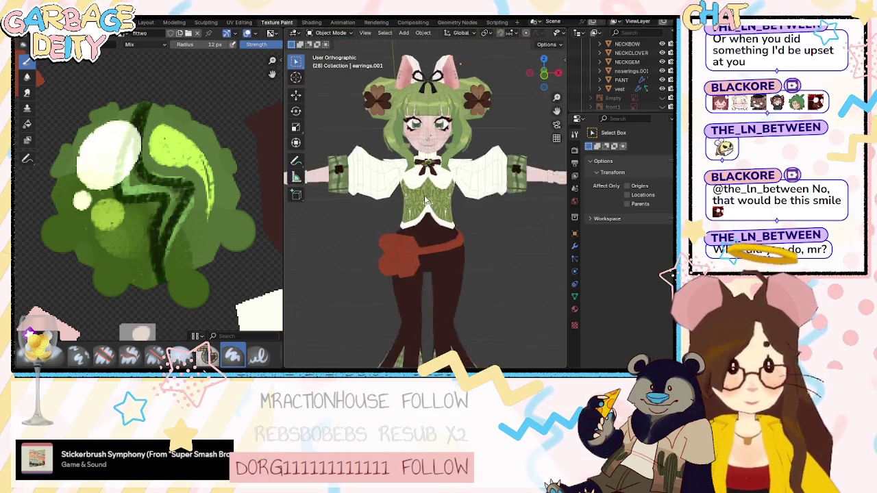
pyautogui.scroll(4, 422, 203)
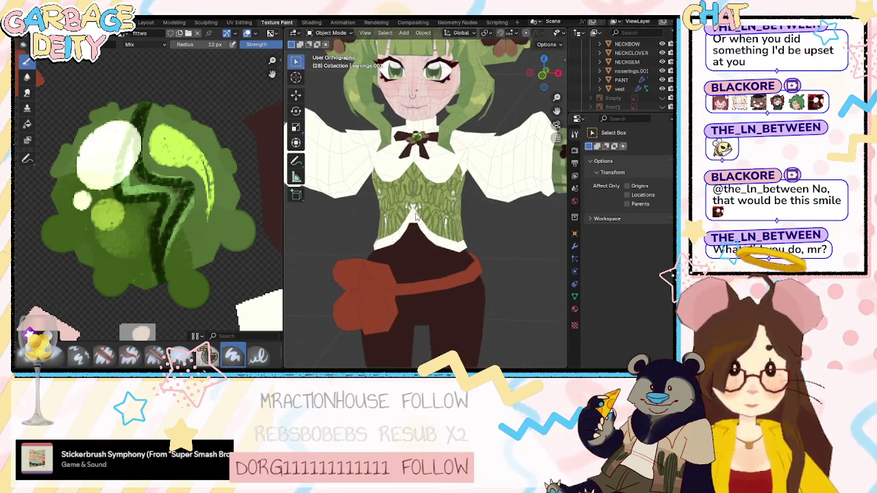
pyautogui.scroll(-4, 183, 167)
pyautogui.scroll(2, 182, 167)
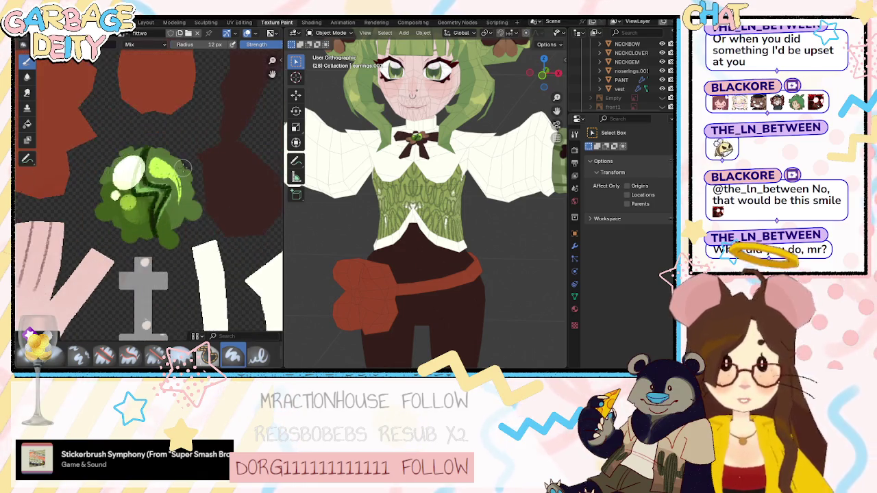
pyautogui.scroll(-2, 183, 167)
pyautogui.scroll(1, 183, 283)
pyautogui.scroll(1, 175, 255)
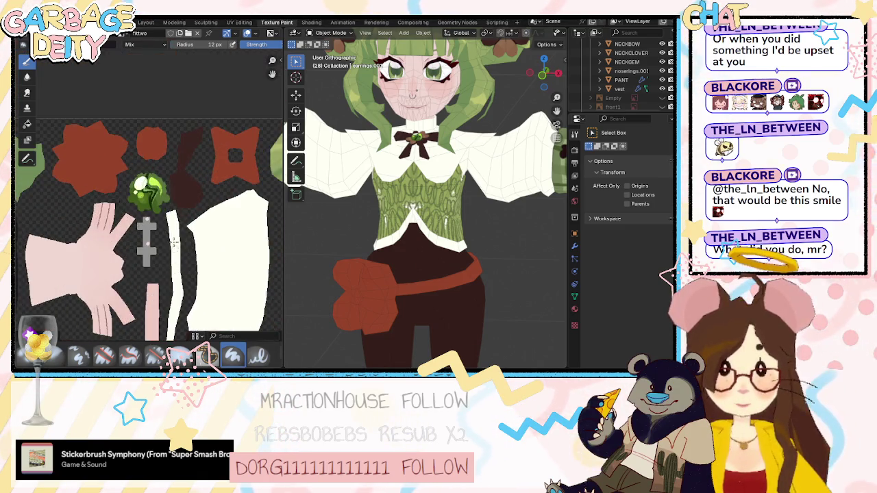
pyautogui.moveTo(196, 251); pyautogui.dragTo(197, 200, button='middle')
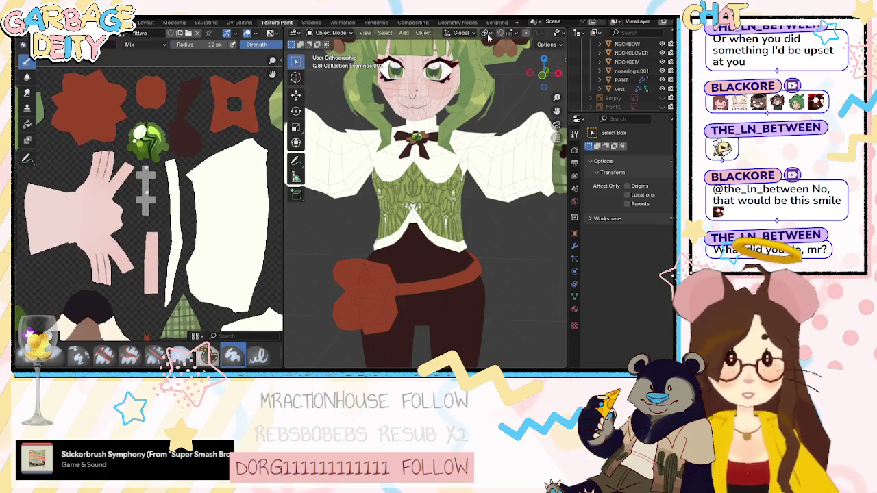
# Select the vest object and switch it into Edit Mode.
pyautogui.click(335, 33)
pyautogui.click(418, 192)
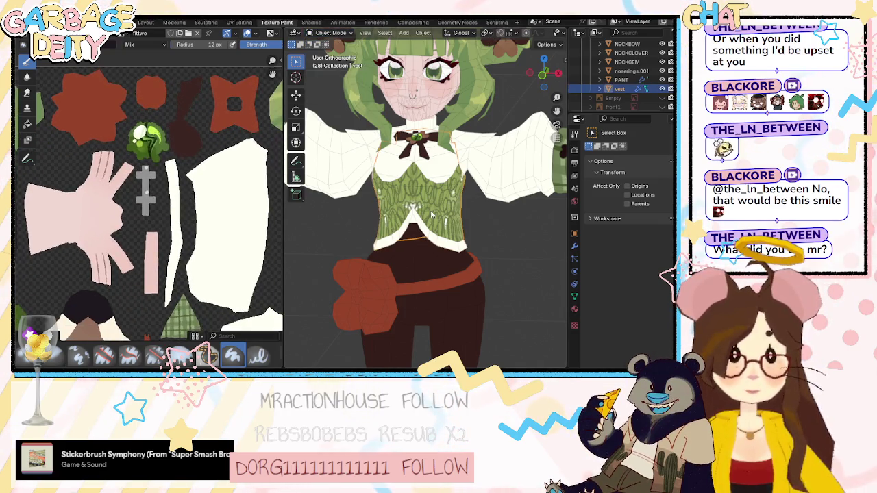
pyautogui.click(336, 33)
pyautogui.click(335, 93)
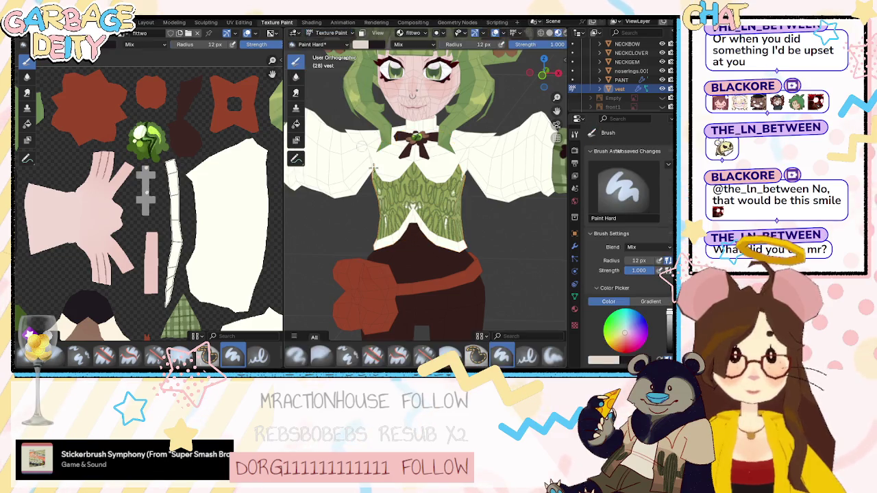
pyautogui.click(331, 33)
pyautogui.click(334, 45)
pyautogui.click(331, 33)
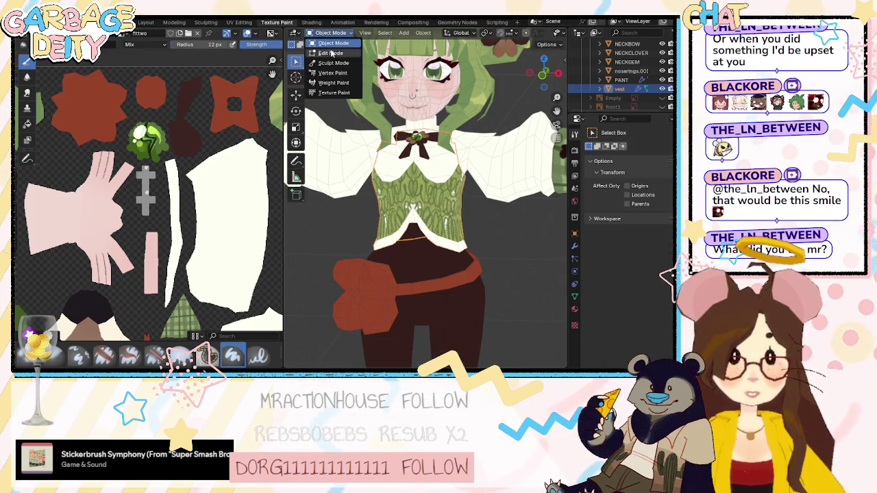
pyautogui.click(334, 55)
# Select the vest's diagonal front edge loop and bottom hem edge, then go back to SAI.
pyautogui.keyDown('alt'); pyautogui.click(439, 236); pyautogui.keyUp('alt')
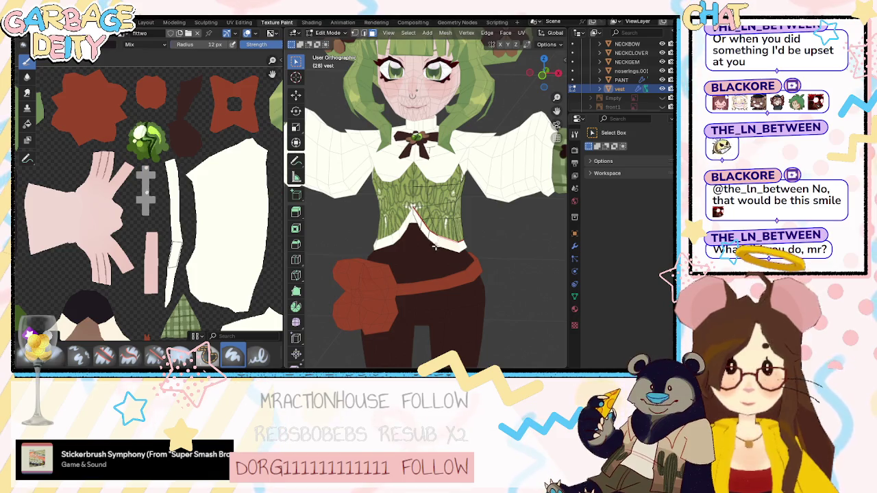
pyautogui.scroll(2, 420, 252)
pyautogui.scroll(1, 420, 253)
pyautogui.scroll(1, 420, 252)
pyautogui.scroll(1, 420, 252)
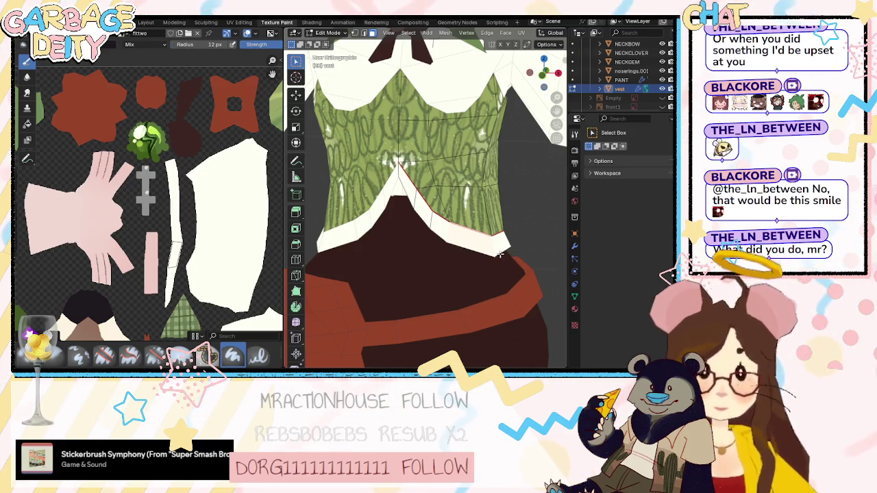
pyautogui.click(405, 188)
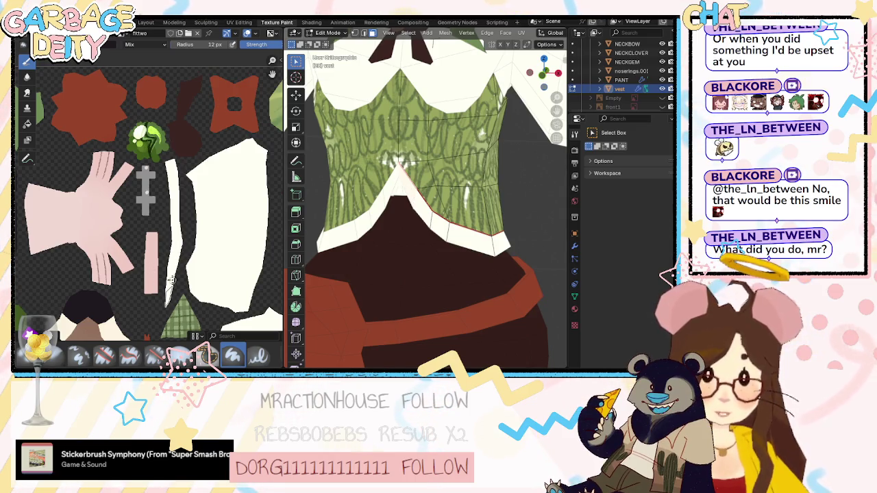
pyautogui.hotkey('alt', 'Tab')
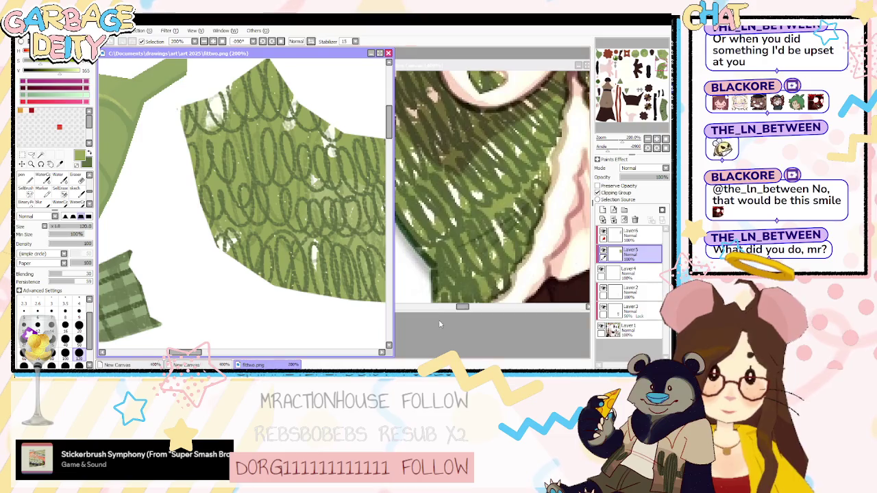
# Add Layer7 below Layer1 and fill it with grey.
pyautogui.scroll(-4, 305, 241)
pyautogui.scroll(-1, 305, 240)
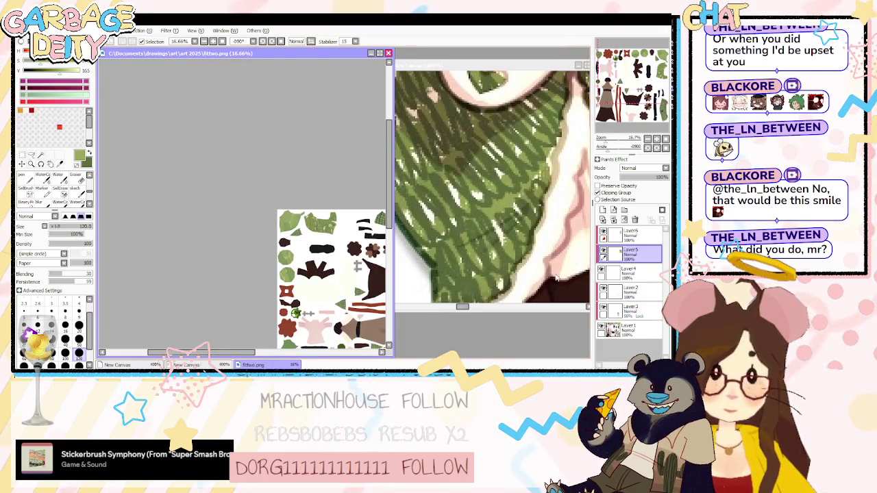
pyautogui.click(629, 330)
pyautogui.click(602, 210)
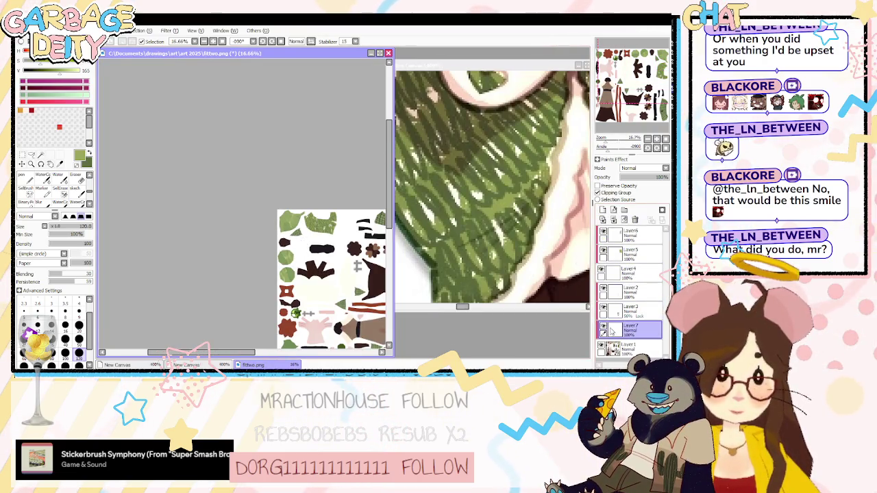
pyautogui.moveTo(628, 330); pyautogui.dragTo(629, 351)
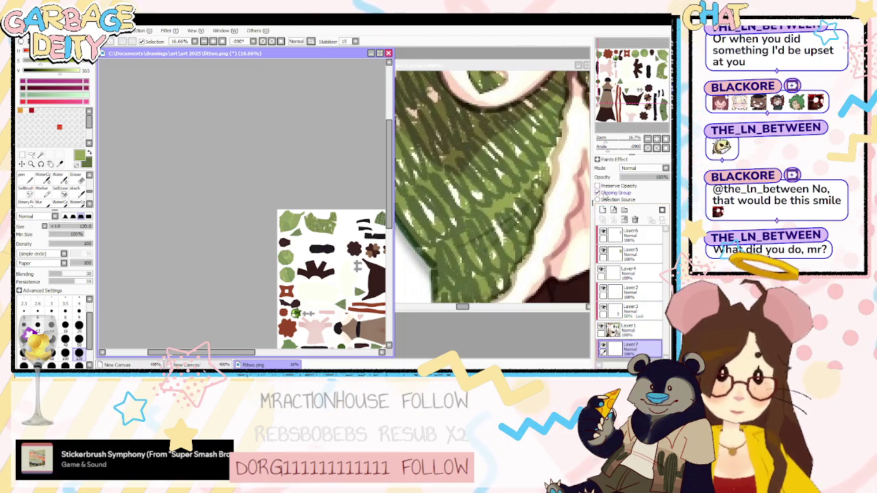
pyautogui.press('w')
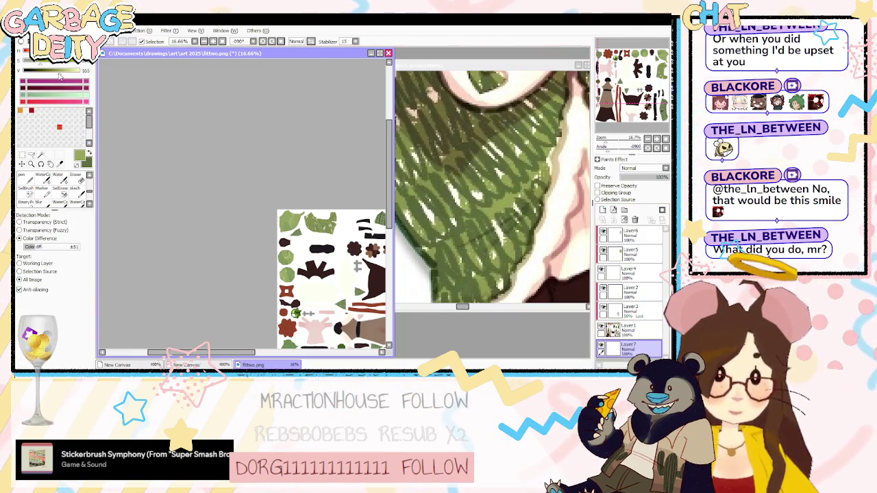
pyautogui.click(329, 281)
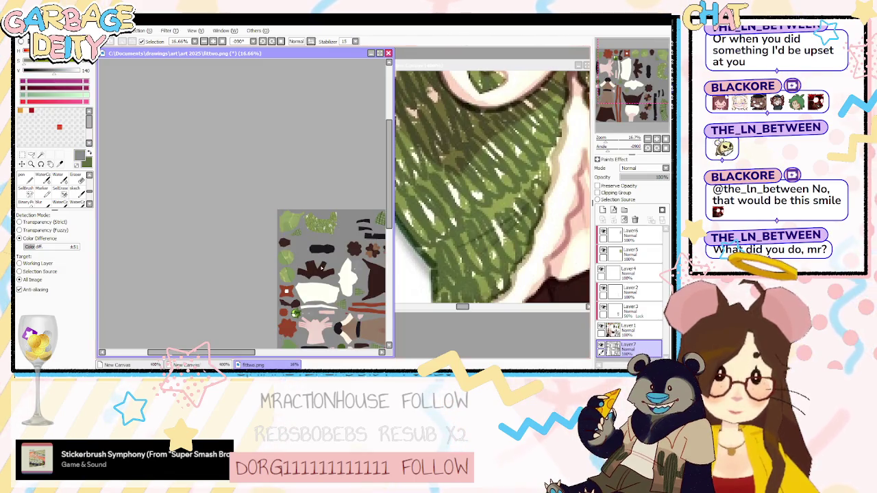
# Reset the canvas view, rotate it a quarter turn, zoom in and make Layer1 active.
pyautogui.click(665, 139)
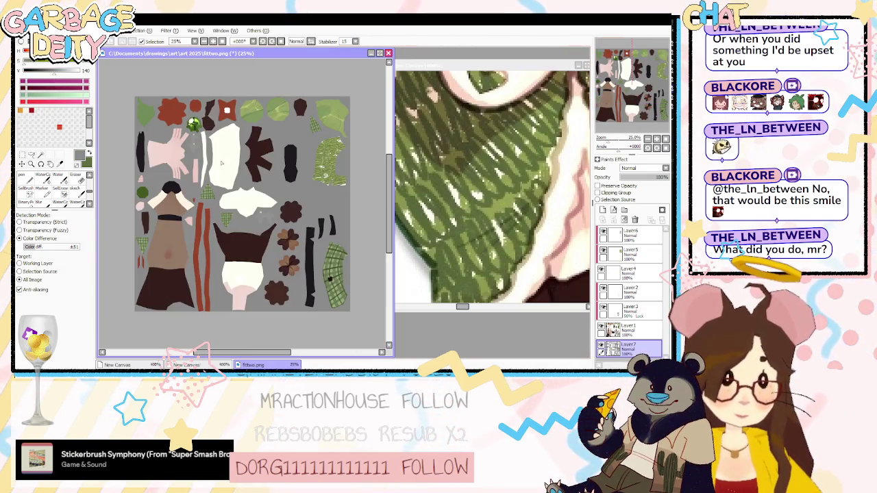
pyautogui.scroll(3, 189, 149)
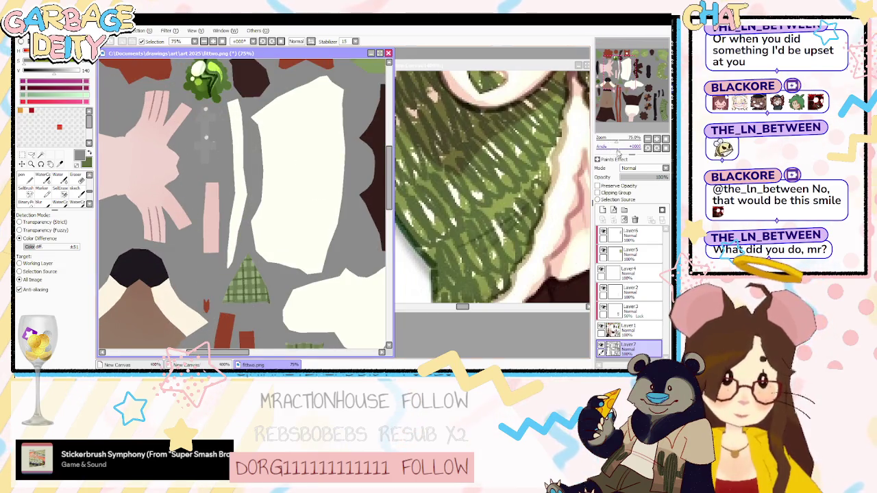
pyautogui.press('End')
pyautogui.press('End')
pyautogui.press('End')
pyautogui.scroll(3, 200, 203)
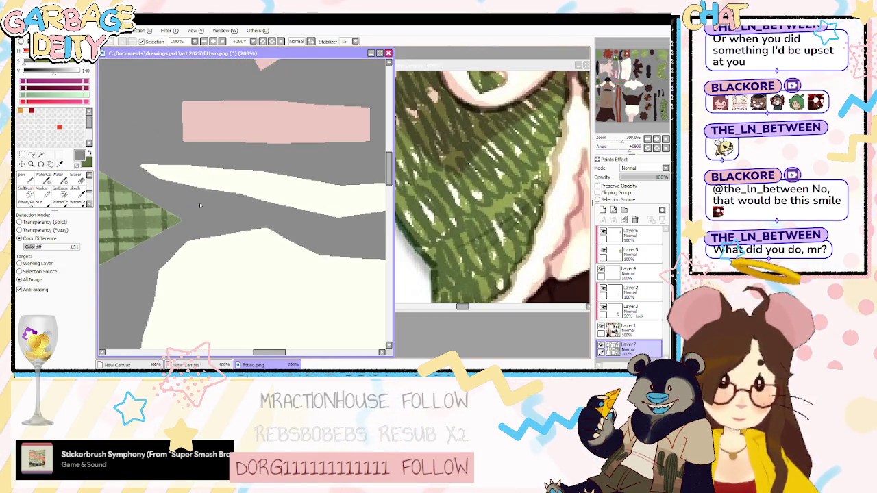
pyautogui.click(628, 330)
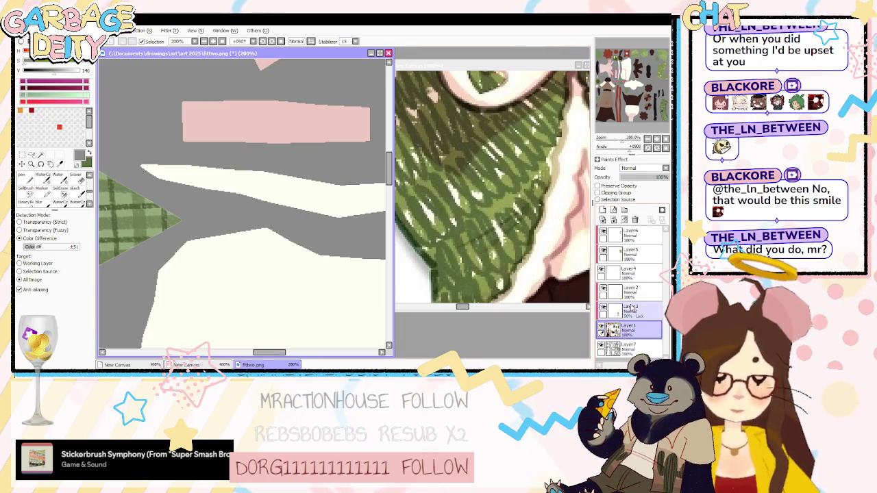
# Extend the cream piece into a pointed tip and refill the background layer solid grey.
pyautogui.press('n')
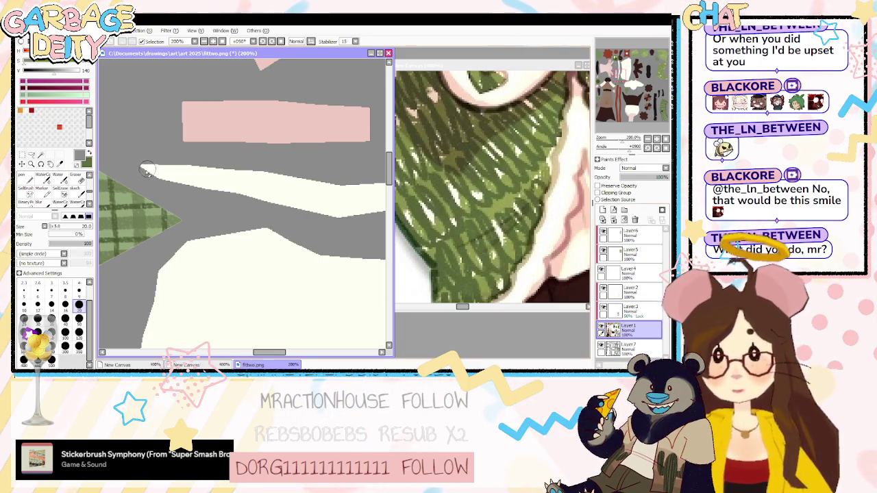
pyautogui.moveTo(146, 171); pyautogui.dragTo(172, 176)
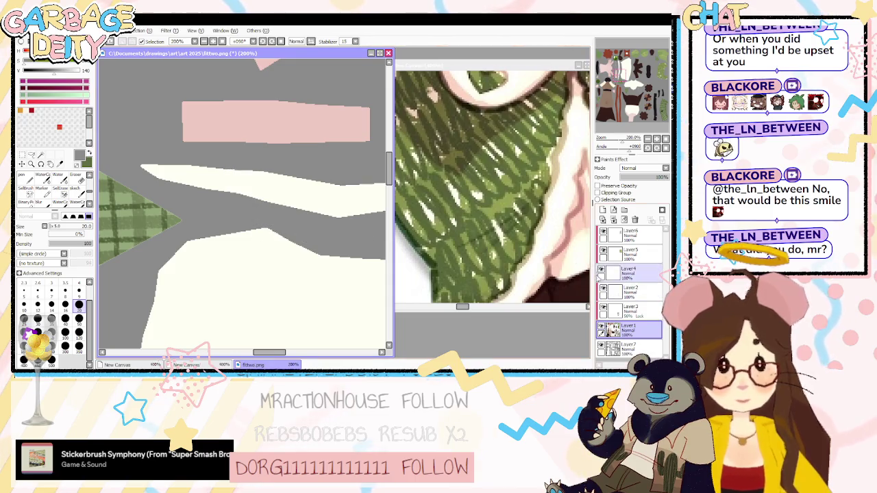
pyautogui.click(617, 330)
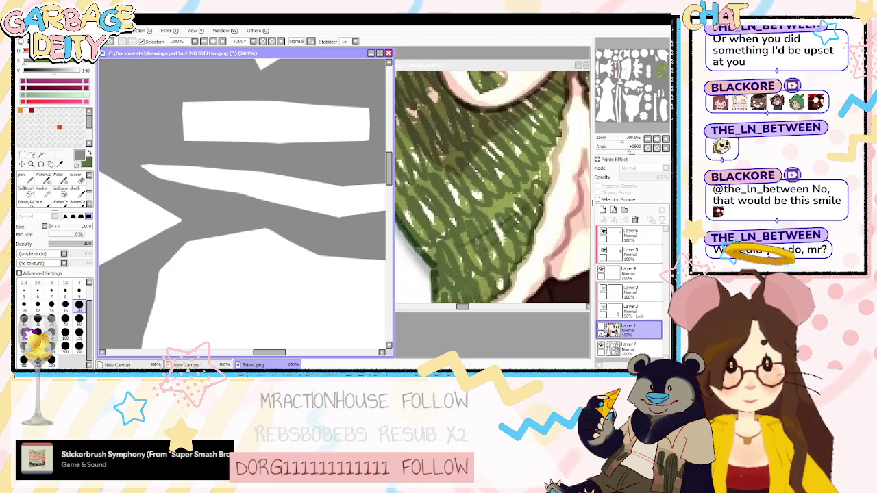
pyautogui.click(629, 348)
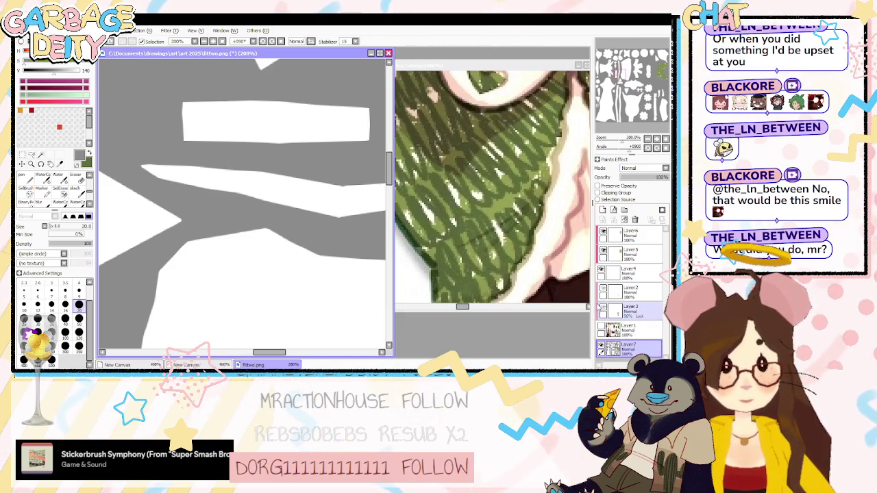
pyautogui.press('Delete')
pyautogui.press('g')
pyautogui.click(288, 229)
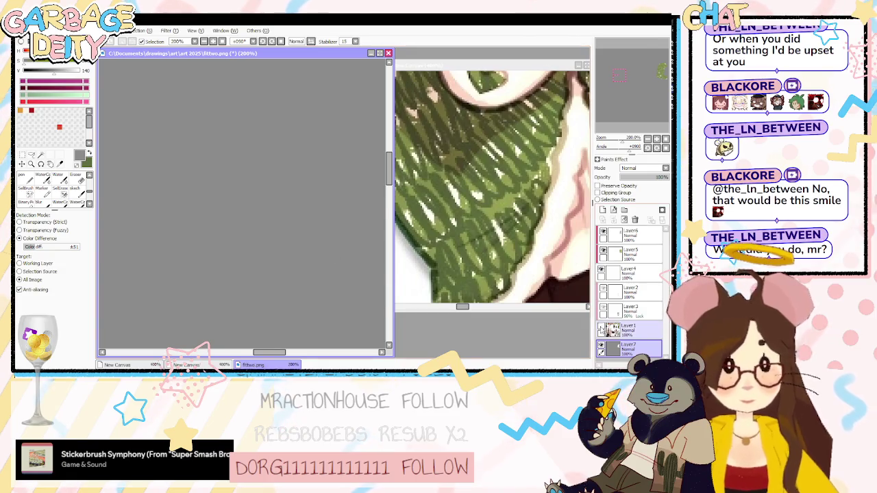
# On Layer1 with a size-20 brush, paint scallops along the cream strip's top edge; hide the background.
pyautogui.click(629, 330)
pyautogui.press('n')
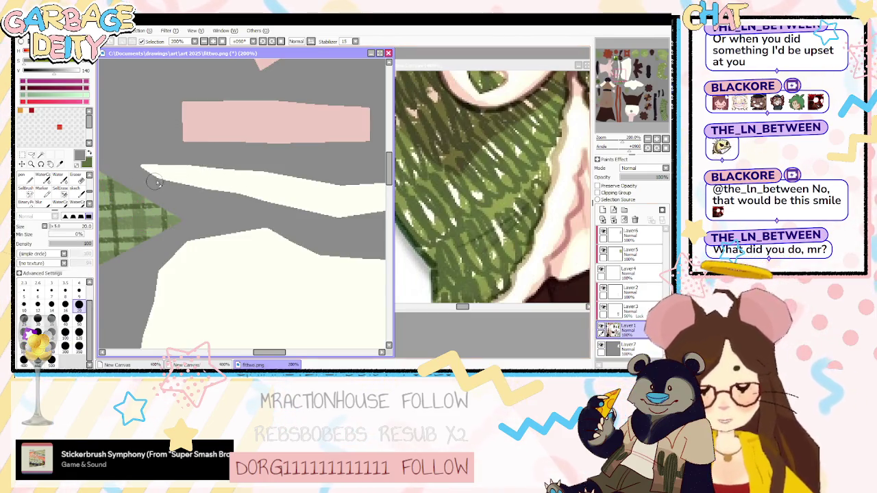
pyautogui.press('[')
pyautogui.press('[')
pyautogui.press('[')
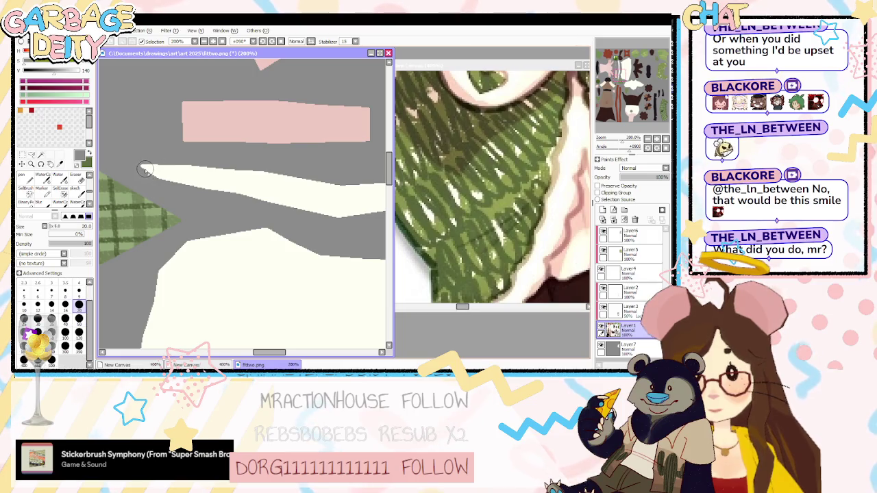
pyautogui.moveTo(141, 167); pyautogui.dragTo(290, 209)
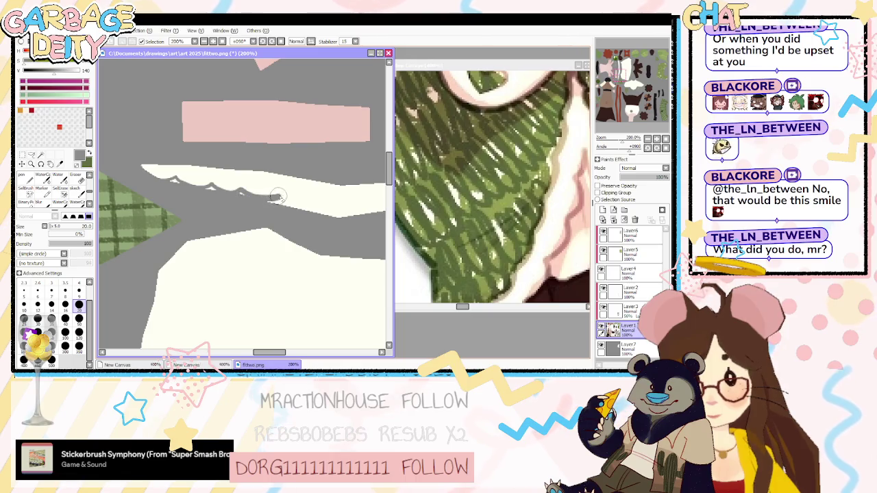
pyautogui.hscroll(2, 281, 210)
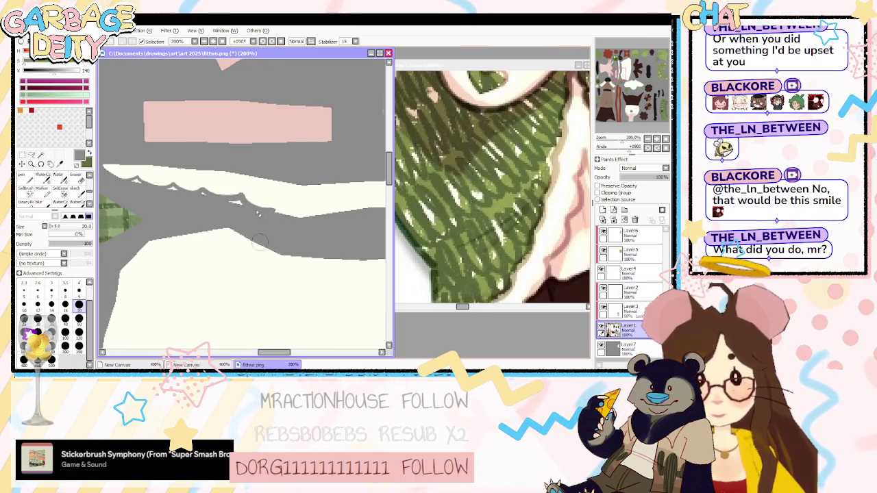
pyautogui.moveTo(287, 215); pyautogui.dragTo(358, 209)
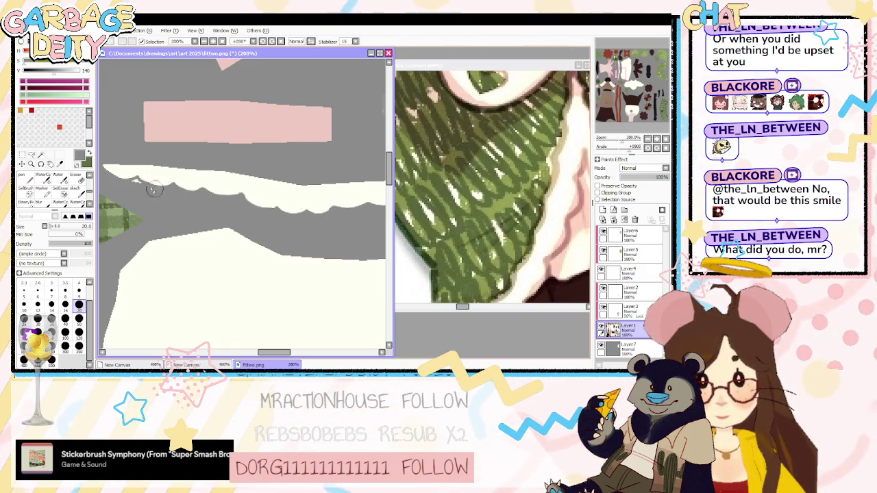
pyautogui.moveTo(276, 351); pyautogui.dragTo(291, 352)
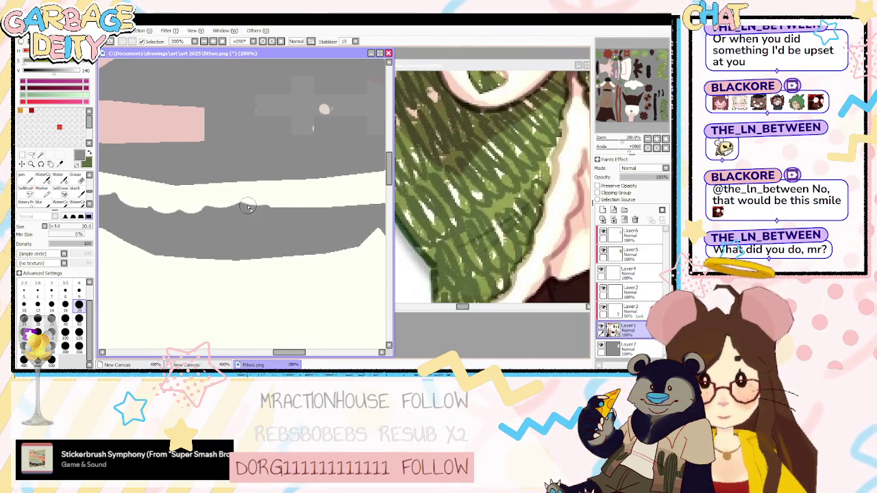
pyautogui.moveTo(243, 203); pyautogui.dragTo(302, 208)
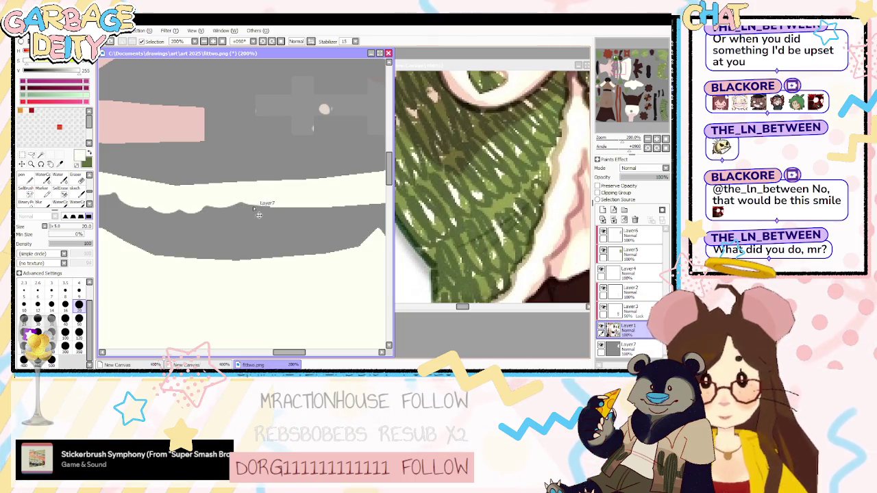
pyautogui.hscroll(3, 301, 208)
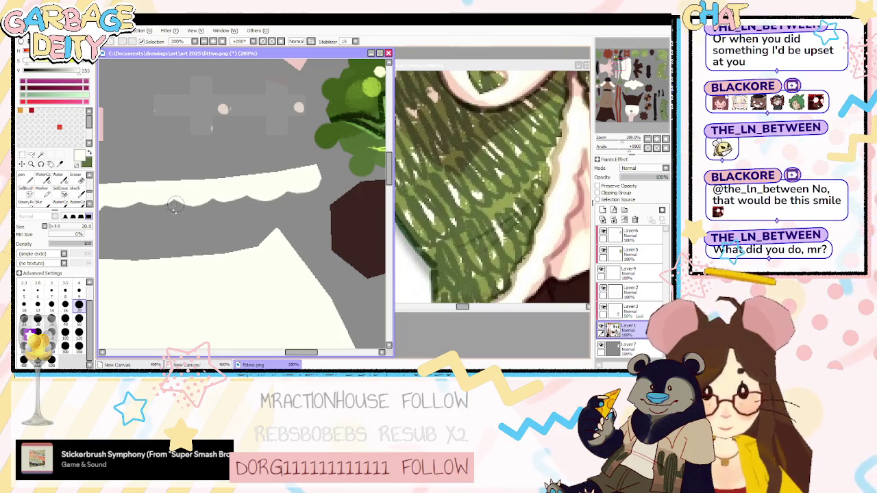
pyautogui.click(601, 346)
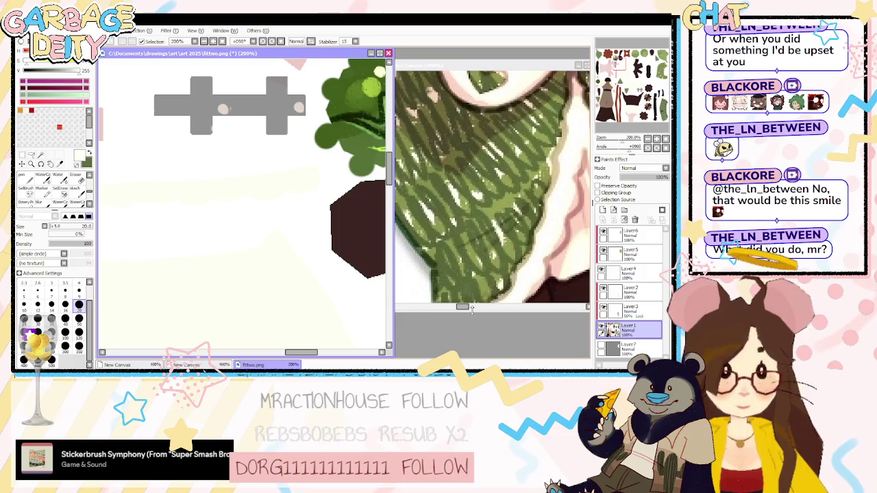
pyautogui.hotkey('alt', 'Tab')
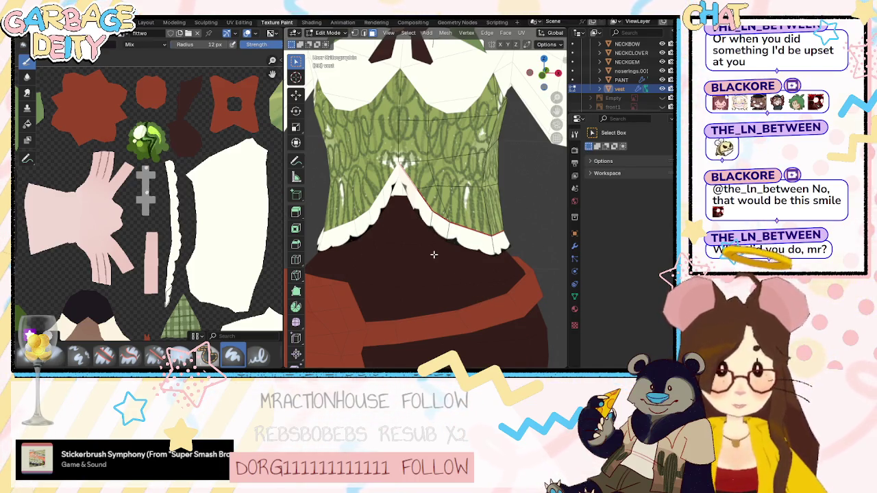
# Enable VRM MToon on the vest material and set its alpha mode to Cutout.
pyautogui.click(575, 309)
pyautogui.scroll(-5, 645, 267)
pyautogui.scroll(-5, 644, 273)
pyautogui.scroll(-5, 640, 275)
pyautogui.scroll(-4, 633, 279)
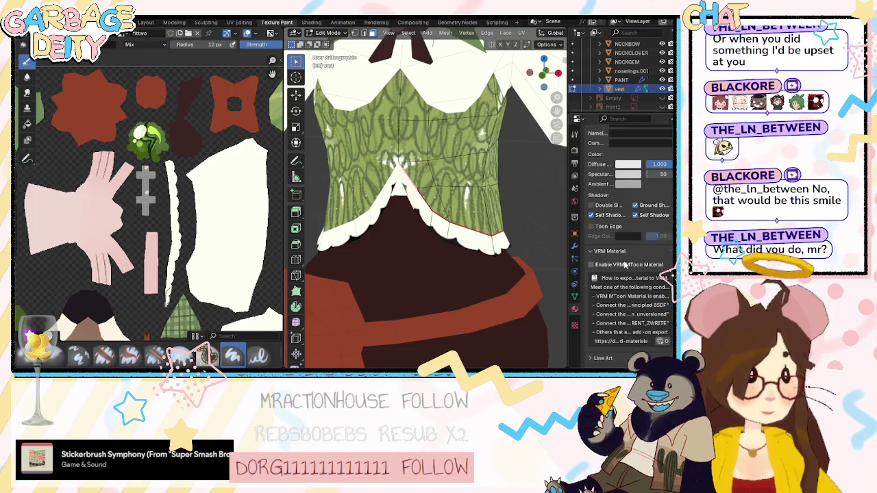
pyautogui.click(629, 266)
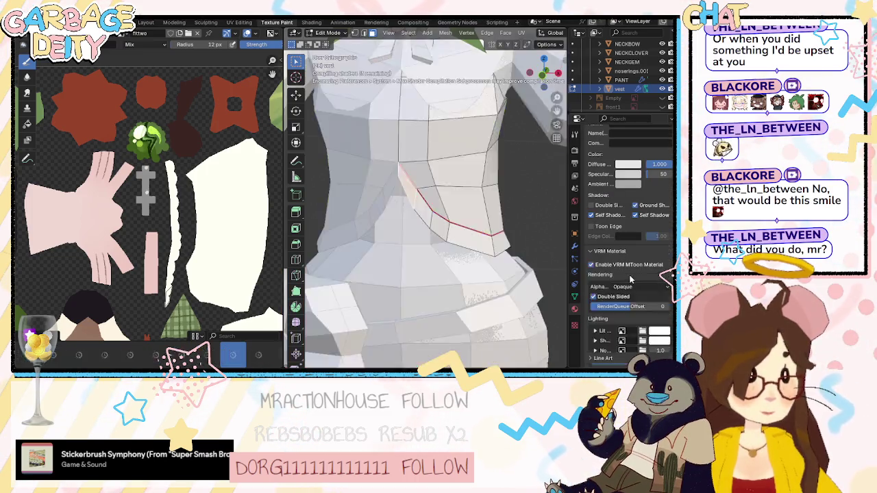
pyautogui.click(633, 332)
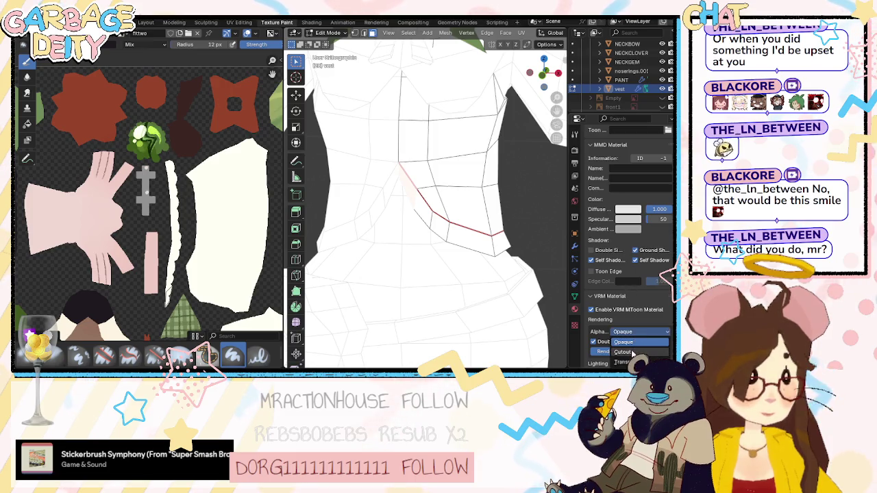
pyautogui.click(622, 352)
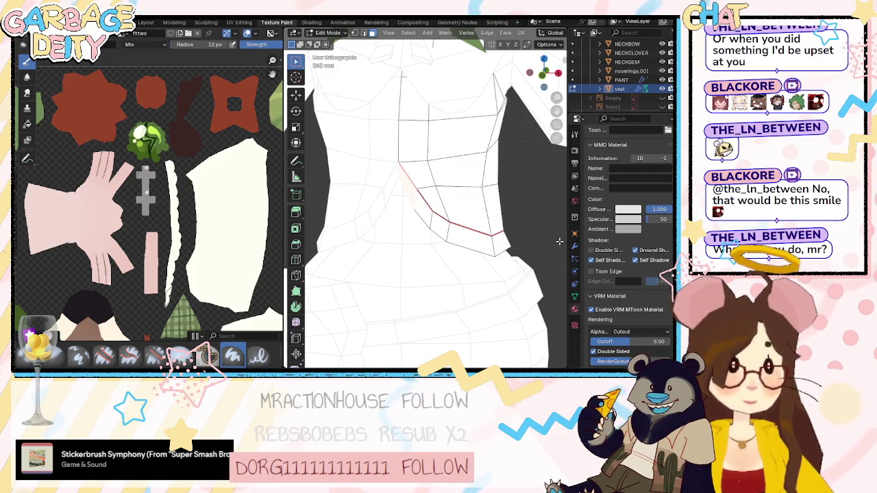
# Assign the painted texture to the MToon Lit texture slot.
pyautogui.scroll(1, 601, 247)
pyautogui.scroll(2, 601, 247)
pyautogui.scroll(-5, 601, 247)
pyautogui.scroll(-5, 601, 247)
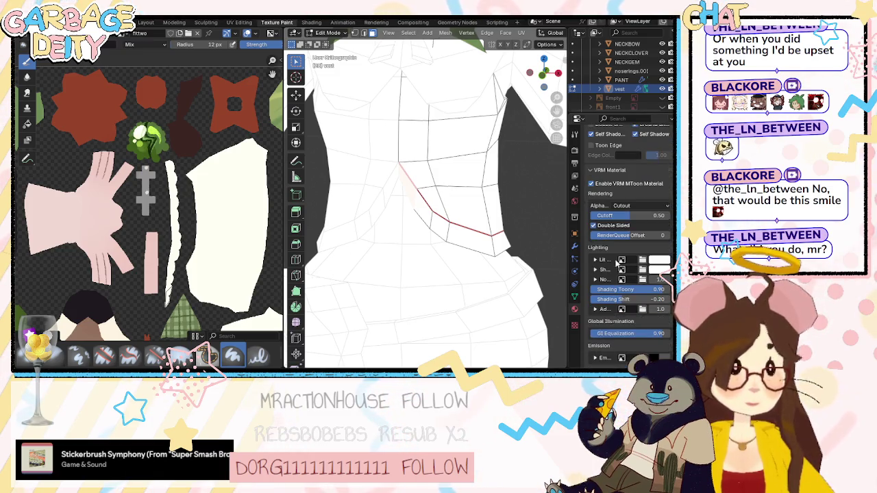
pyautogui.click(621, 260)
pyautogui.click(583, 283)
# Use the painted texture for the Shade slot too, and check the vest from the side.
pyautogui.click(622, 270)
pyautogui.click(588, 294)
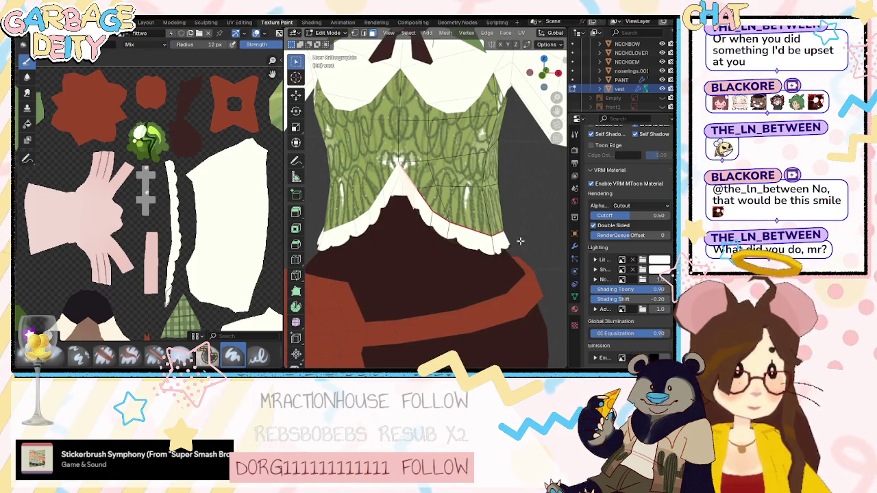
pyautogui.scroll(-3, 449, 220)
pyautogui.scroll(-2, 449, 220)
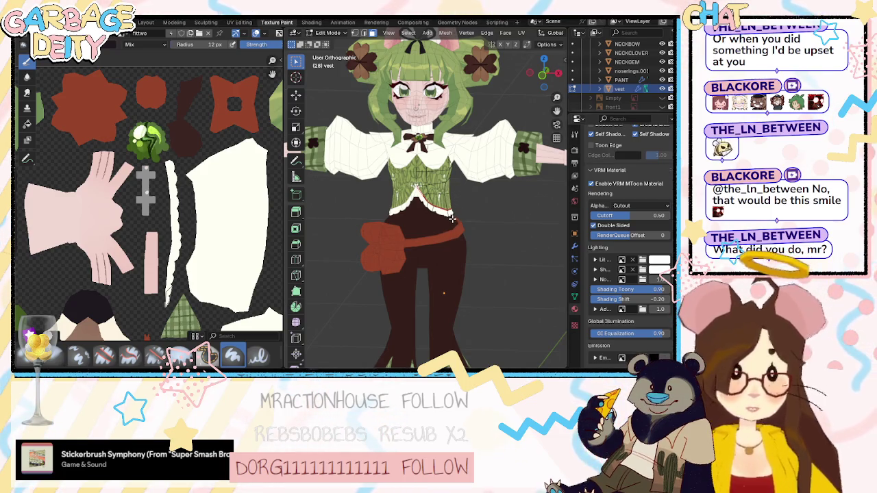
pyautogui.scroll(3, 459, 198)
pyautogui.scroll(2, 451, 181)
pyautogui.moveTo(451, 181)
pyautogui.mouseDown(button='middle')
pyautogui.moveTo(550, 196)
pyautogui.moveTo(460, 192)
pyautogui.moveTo(468, 217)
pyautogui.mouseUp(button='middle')
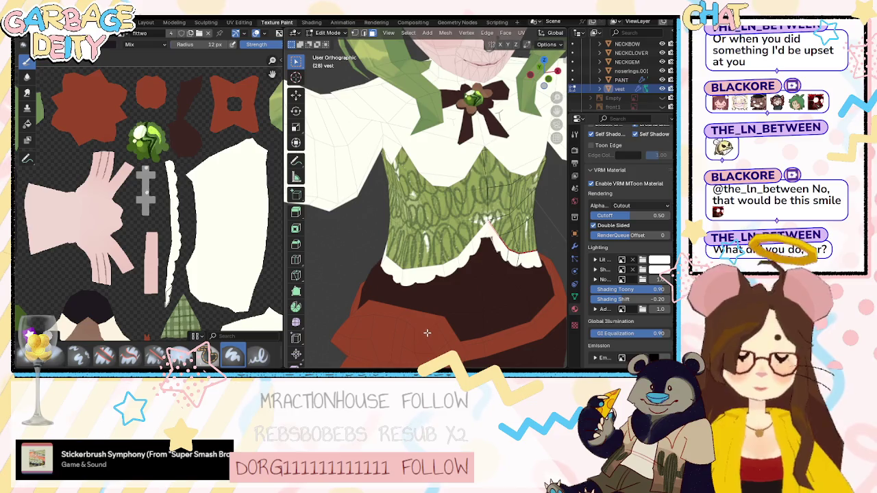
pyautogui.hotkey('alt', 'Tab')
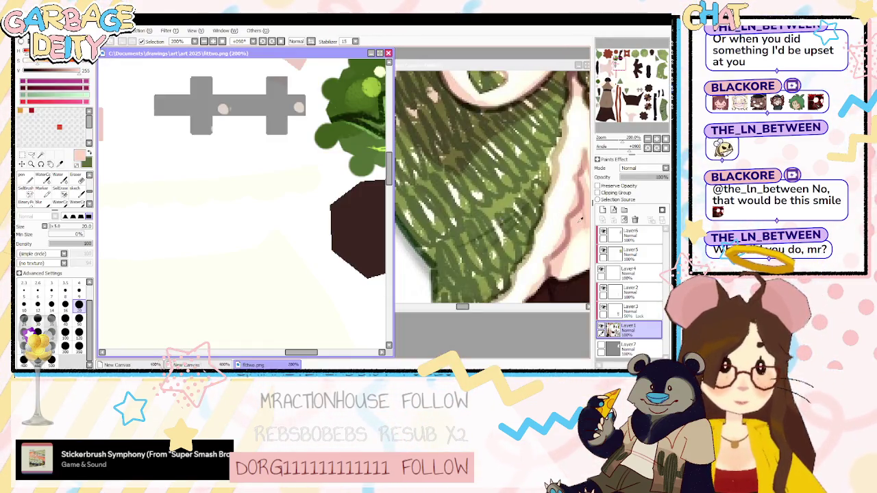
# Show the grey background layer again and turn the canvas view upright.
pyautogui.scroll(-3, 324, 247)
pyautogui.scroll(-4, 324, 248)
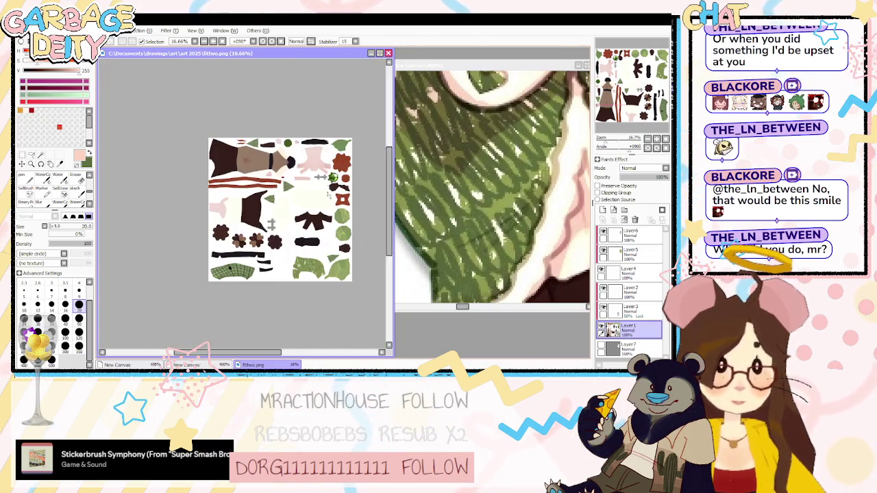
pyautogui.scroll(2, 324, 247)
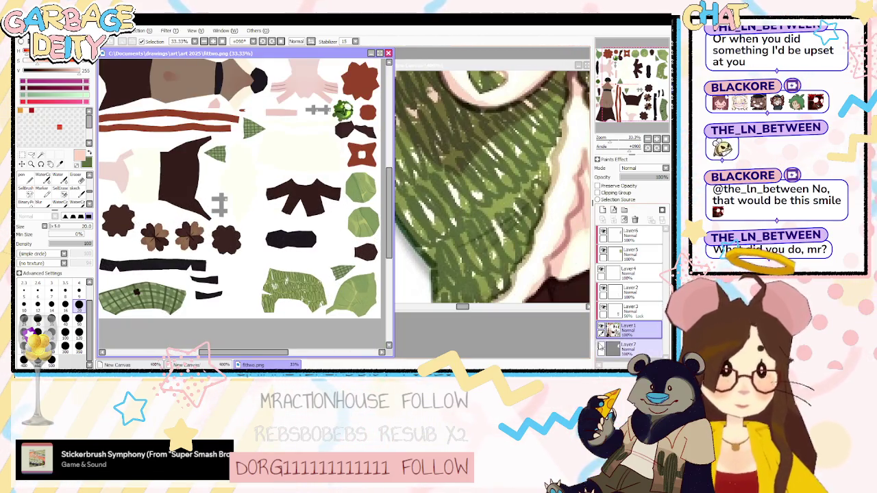
pyautogui.click(602, 347)
pyautogui.press('End')
pyautogui.scroll(-1, 221, 199)
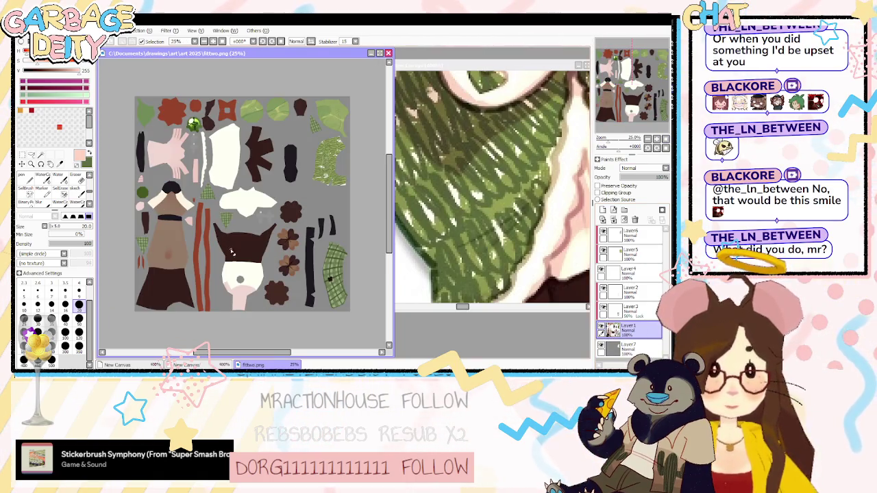
pyautogui.scroll(1, 233, 233)
pyautogui.scroll(1, 251, 295)
pyautogui.scroll(1, 251, 294)
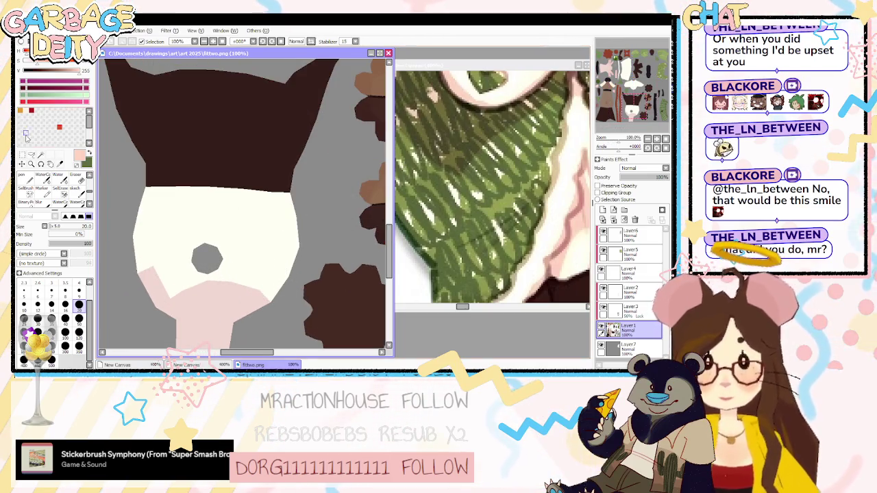
# Select the cream shirt region and try pink blush strokes on it, undoing them.
pyautogui.press('w')
pyautogui.click(264, 227)
pyautogui.press('b')
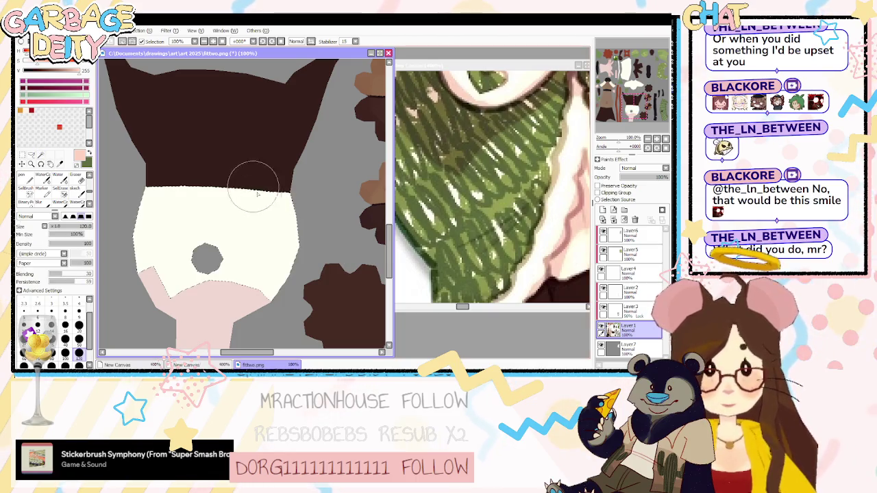
pyautogui.moveTo(618, 153); pyautogui.dragTo(642, 159)
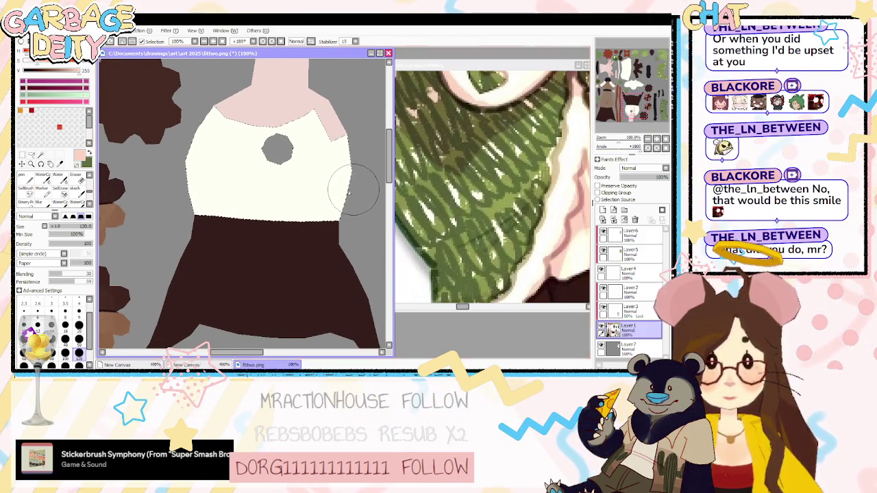
pyautogui.moveTo(352, 193); pyautogui.dragTo(288, 201)
pyautogui.hotkey('ctrl', 'z')
pyautogui.moveTo(352, 186); pyautogui.dragTo(280, 234)
pyautogui.hotkey('ctrl', 'z')
pyautogui.moveTo(356, 183); pyautogui.dragTo(254, 231)
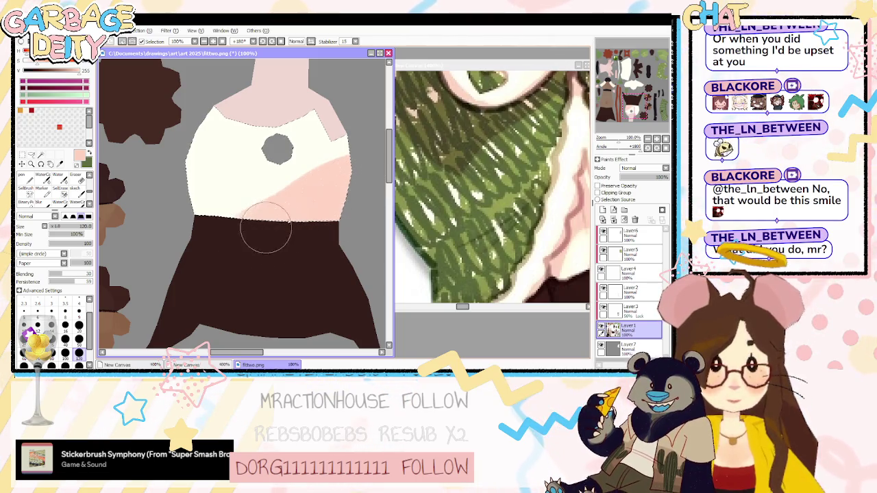
pyautogui.hotkey('ctrl', 'y')
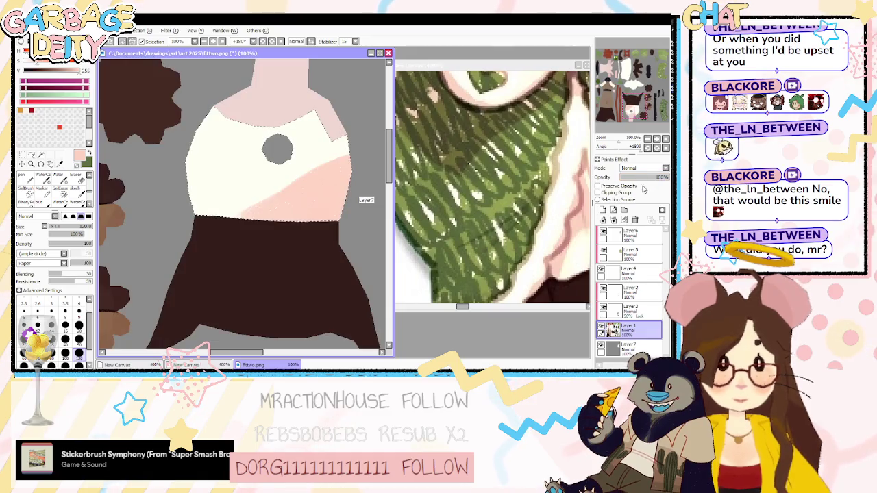
pyautogui.hotkey('ctrl', 'z')
# Add a new layer clipped to the texture layer, hide the grey background, and preview in Blender.
pyautogui.click(602, 209)
pyautogui.click(597, 192)
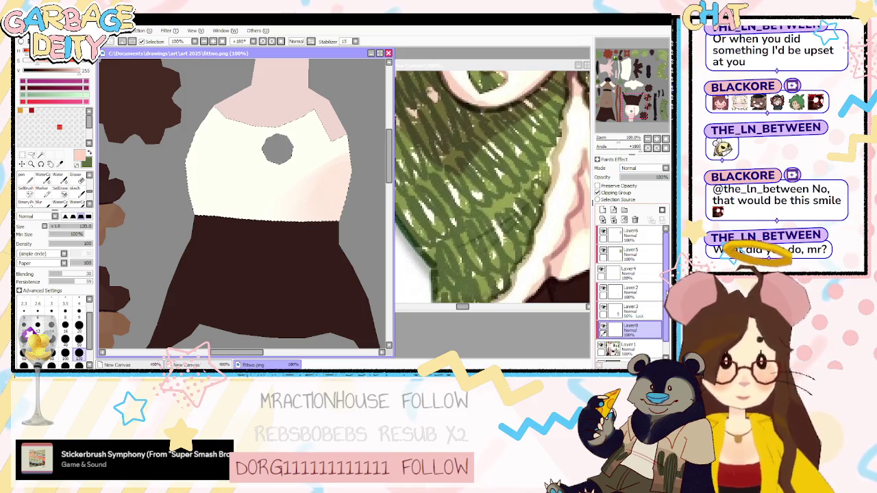
pyautogui.scroll(-1, 627, 291)
pyautogui.click(601, 351)
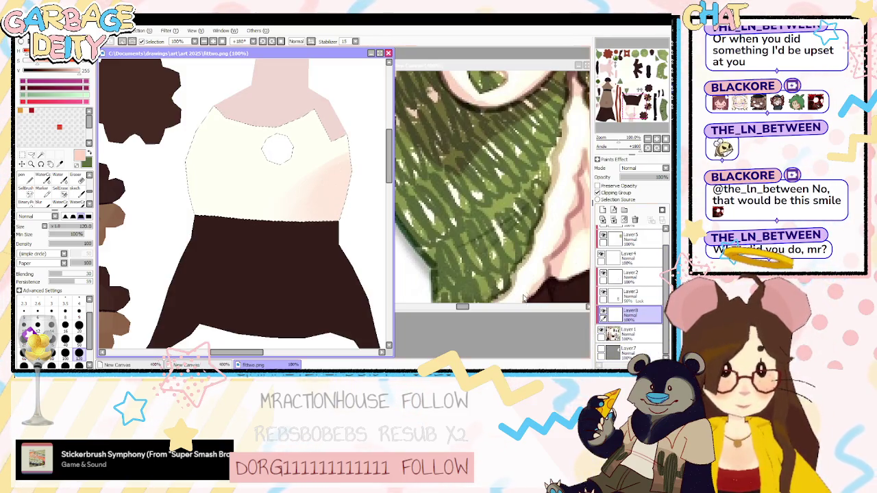
pyautogui.hotkey('alt', 'Tab')
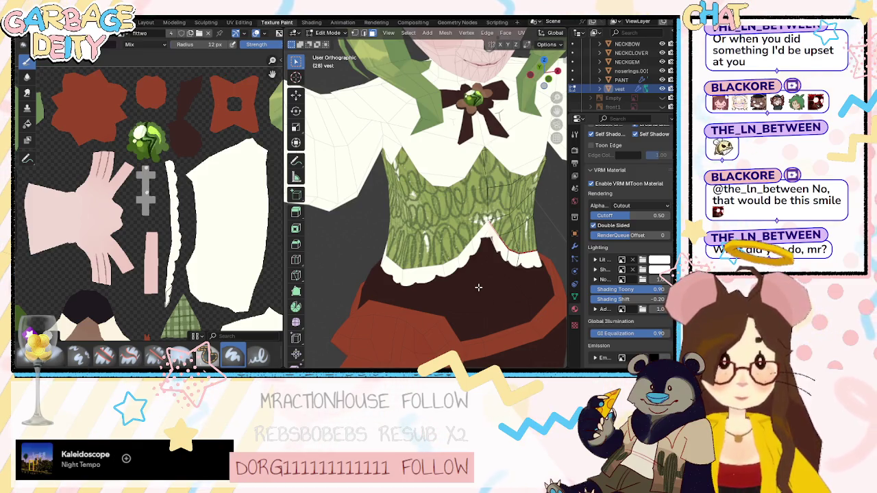
# Orbit around the vest and collar, briefly hiding the vest to see underneath.
pyautogui.moveTo(478, 288); pyautogui.dragTo(477, 239, button='middle')
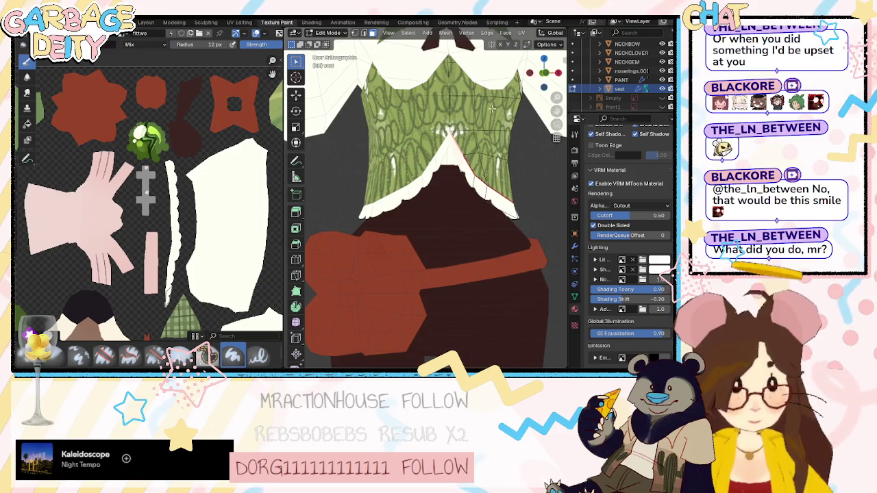
pyautogui.scroll(-3, 518, 36)
pyautogui.scroll(-3, 521, 36)
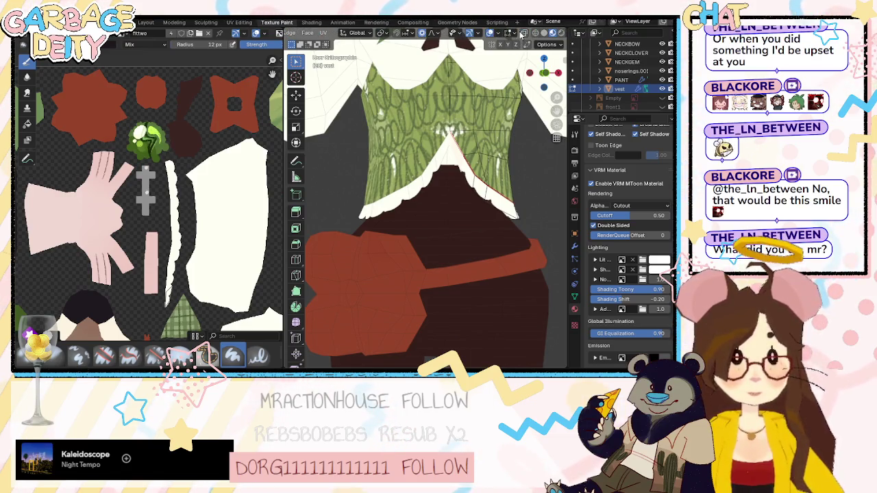
pyautogui.moveTo(465, 221)
pyautogui.mouseDown(button='middle')
pyautogui.moveTo(438, 205)
pyautogui.moveTo(524, 231)
pyautogui.mouseUp(button='middle')
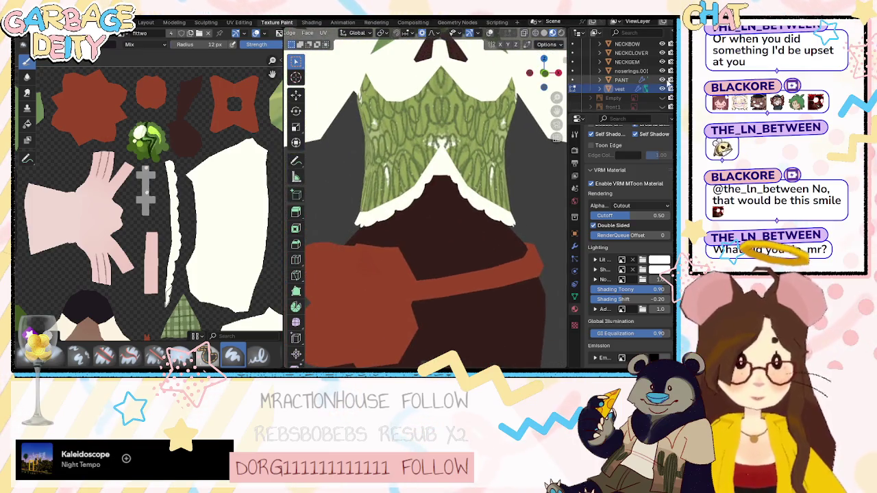
pyautogui.click(662, 88)
pyautogui.moveTo(384, 192); pyautogui.dragTo(570, 193, button='middle')
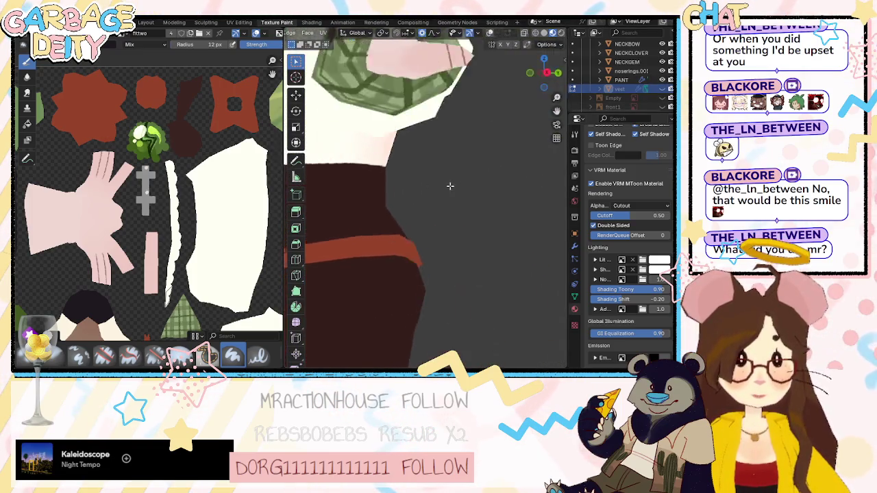
pyautogui.click(662, 89)
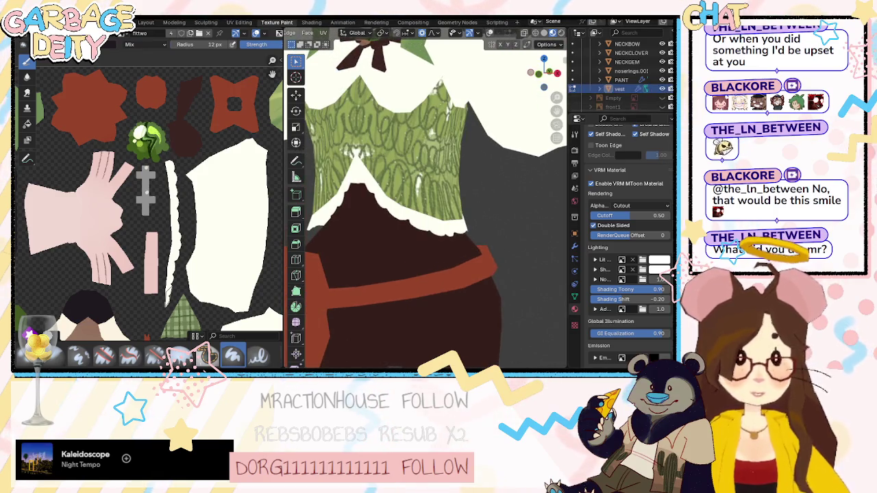
# Paint over the shirt's pinkish shading in cream in SAI, then zoom out on the Blender model.
pyautogui.hotkey('alt', 'Tab')
pyautogui.moveTo(333, 218); pyautogui.dragTo(320, 196)
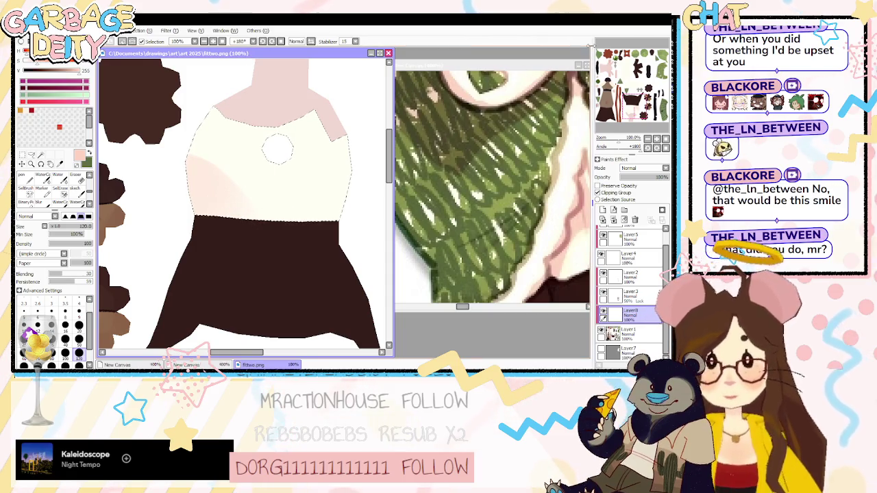
pyautogui.hotkey('alt', 'Tab')
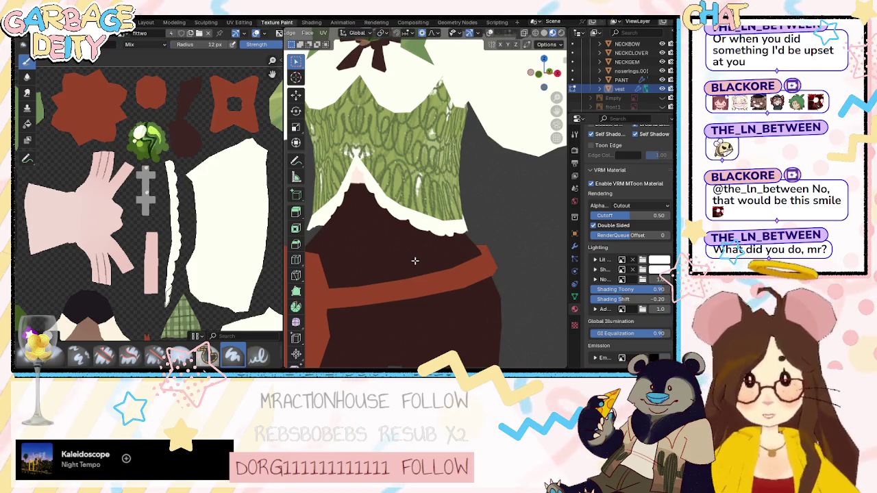
pyautogui.scroll(-2, 414, 260)
pyautogui.scroll(-2, 415, 261)
pyautogui.scroll(-1, 415, 260)
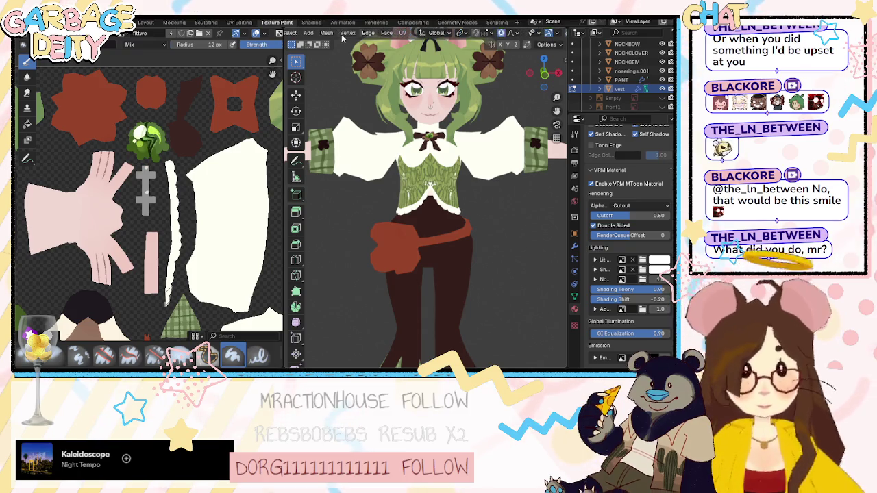
# Toggle the collar out of and back into Edit Mode and show its mesh overlay.
pyautogui.click(305, 32)
pyautogui.click(307, 42)
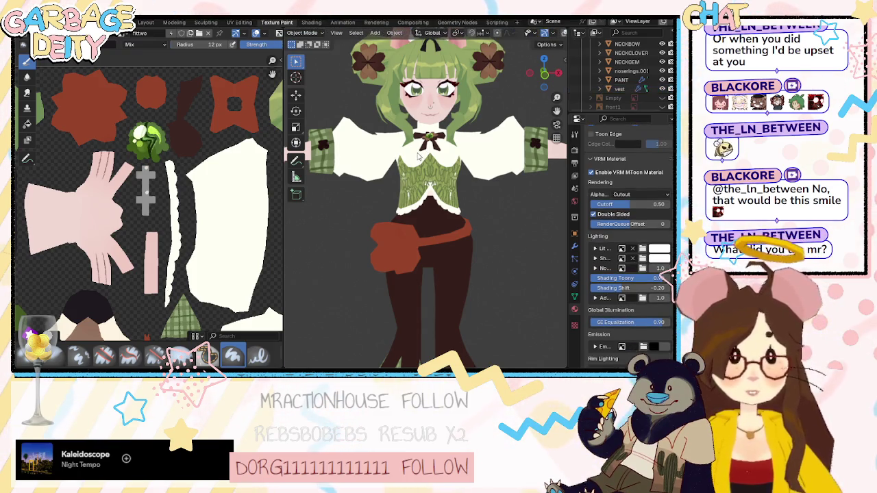
pyautogui.click(305, 33)
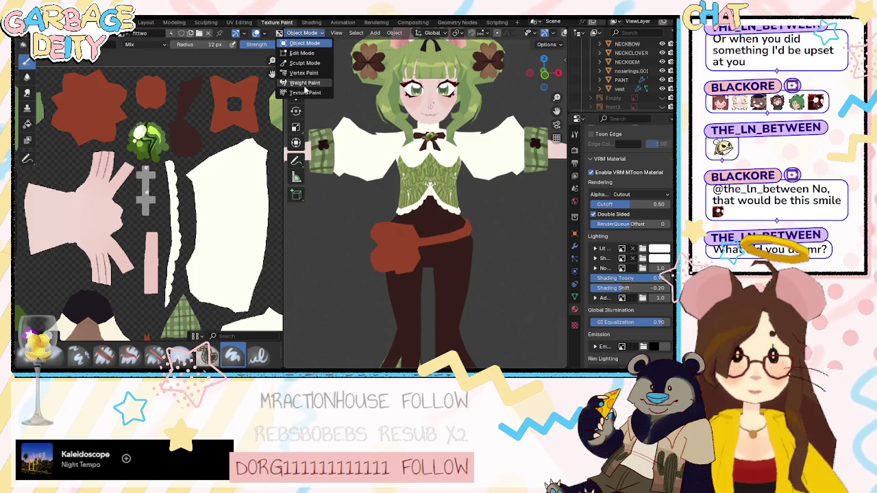
pyautogui.click(303, 52)
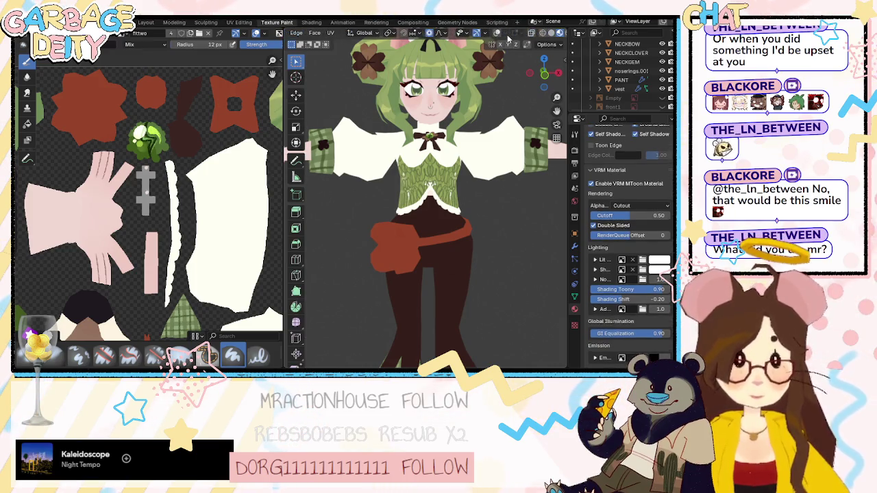
pyautogui.click(500, 34)
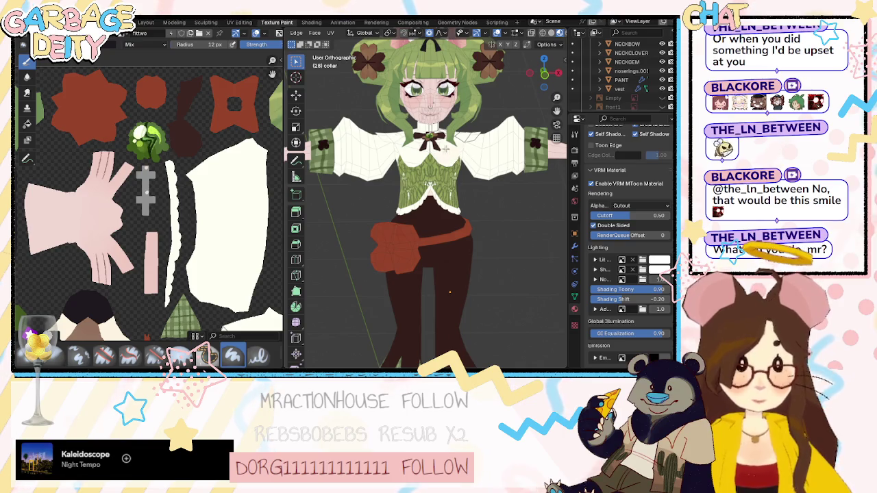
# Zoom and pan the UV editor to the collar's pieces, then switch to SAI.
pyautogui.scroll(-2, 182, 170)
pyautogui.scroll(-4, 163, 153)
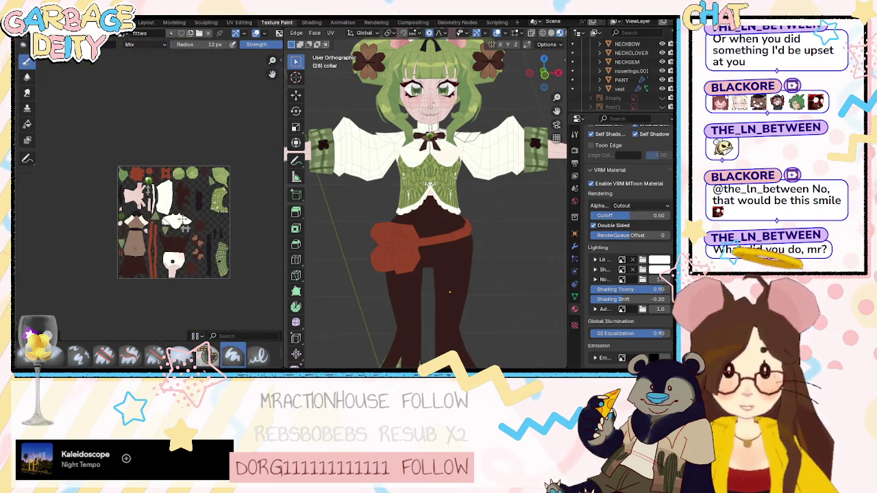
pyautogui.scroll(2, 148, 180)
pyautogui.scroll(2, 165, 182)
pyautogui.scroll(2, 178, 183)
pyautogui.scroll(2, 189, 184)
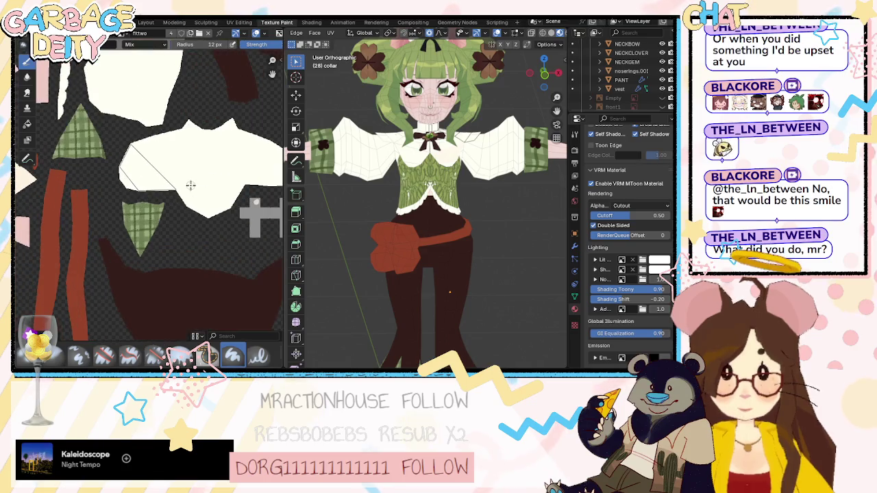
pyautogui.moveTo(189, 184); pyautogui.dragTo(144, 202, button='middle')
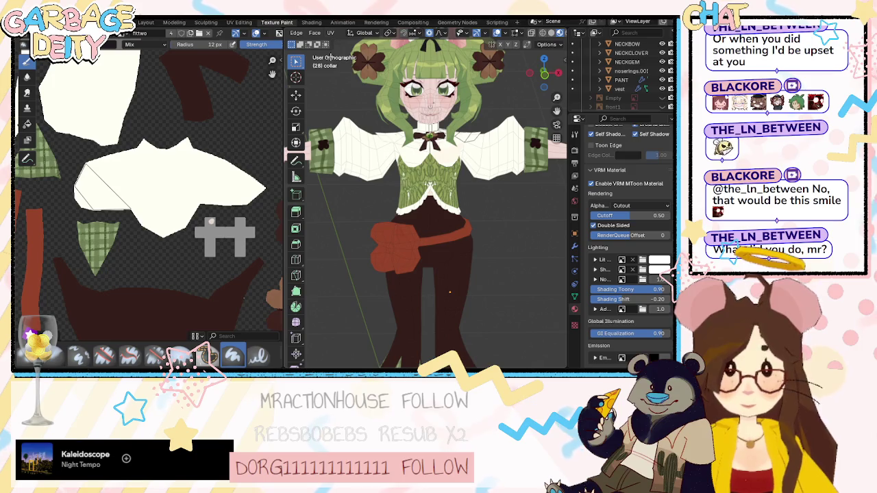
pyautogui.hotkey('alt', 'Tab')
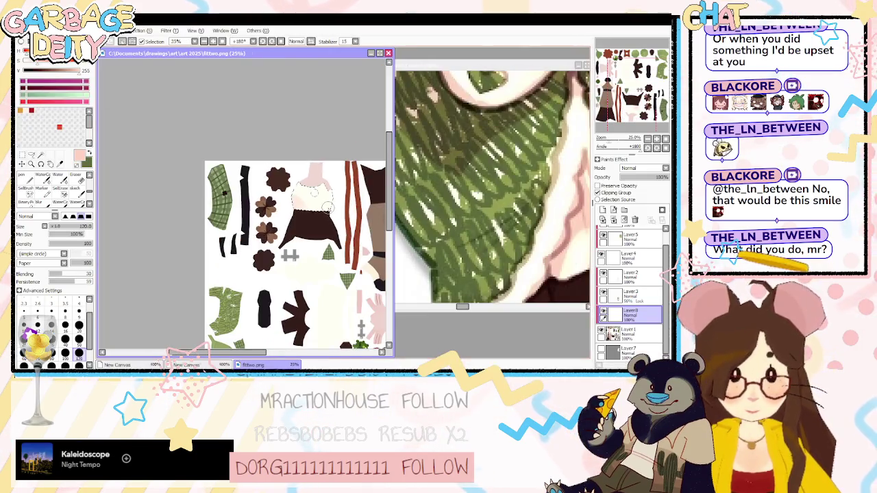
# On Layer 1, rotate the canvas and cut a heart-shaped hole into the collar piece with a small brush.
pyautogui.scroll(-3, 320, 207)
pyautogui.click(629, 332)
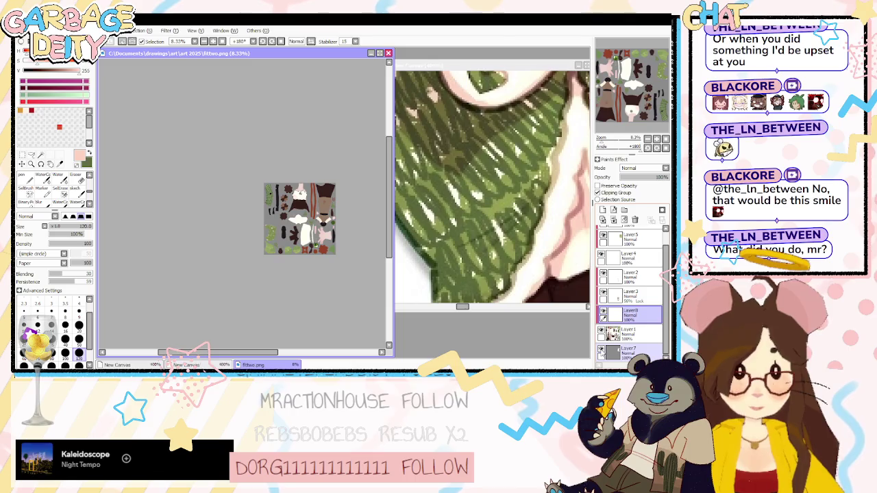
pyautogui.scroll(3, 326, 251)
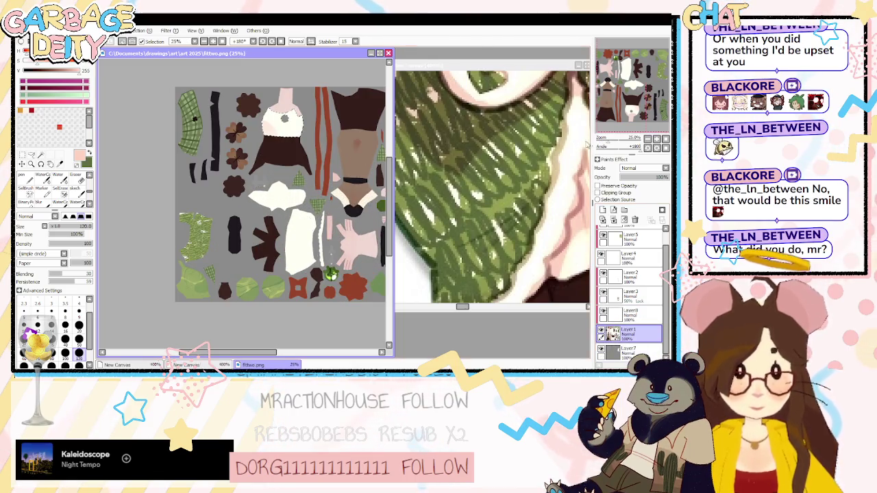
pyautogui.click(656, 148)
pyautogui.scroll(-2, 201, 228)
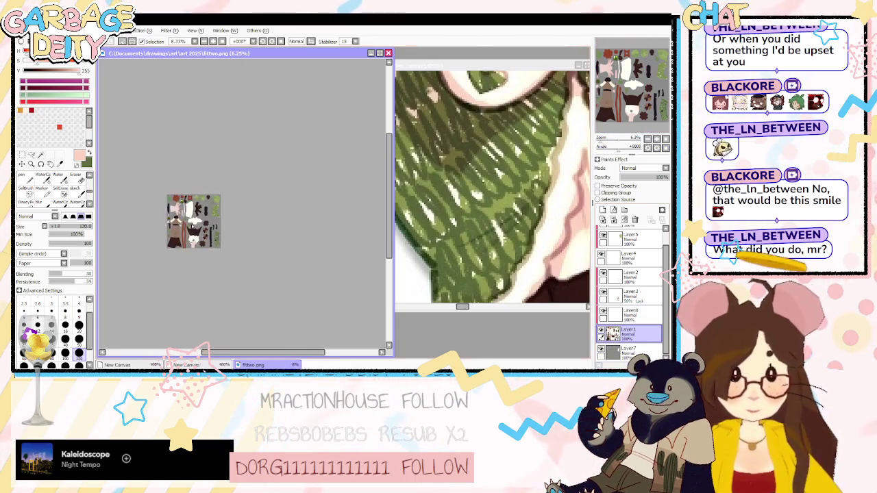
pyautogui.scroll(4, 226, 220)
pyautogui.scroll(1, 246, 216)
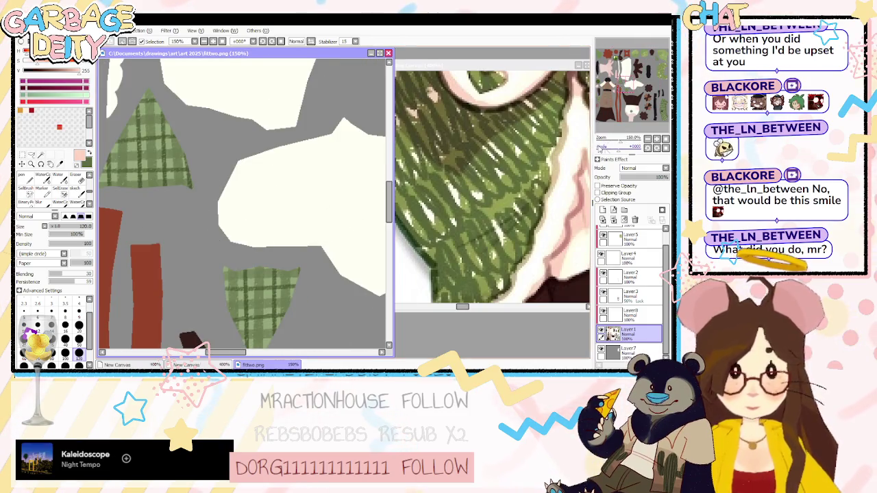
pyautogui.moveTo(599, 147); pyautogui.dragTo(609, 154)
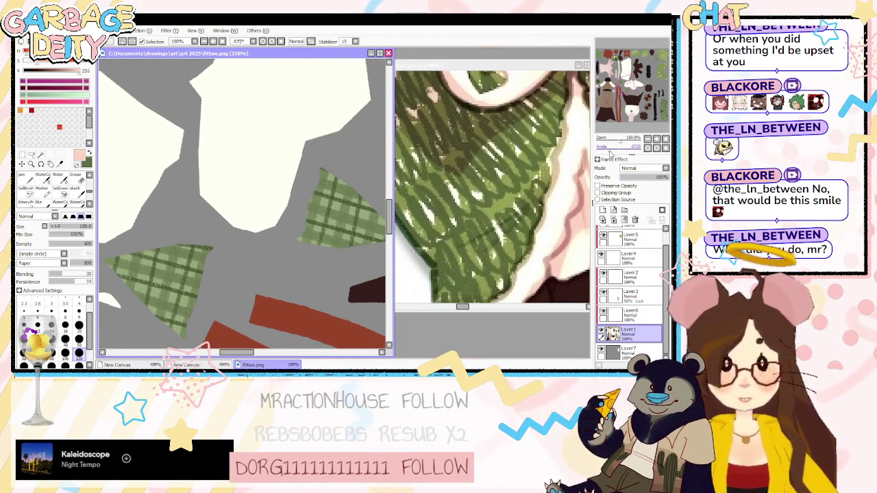
pyautogui.press('e')
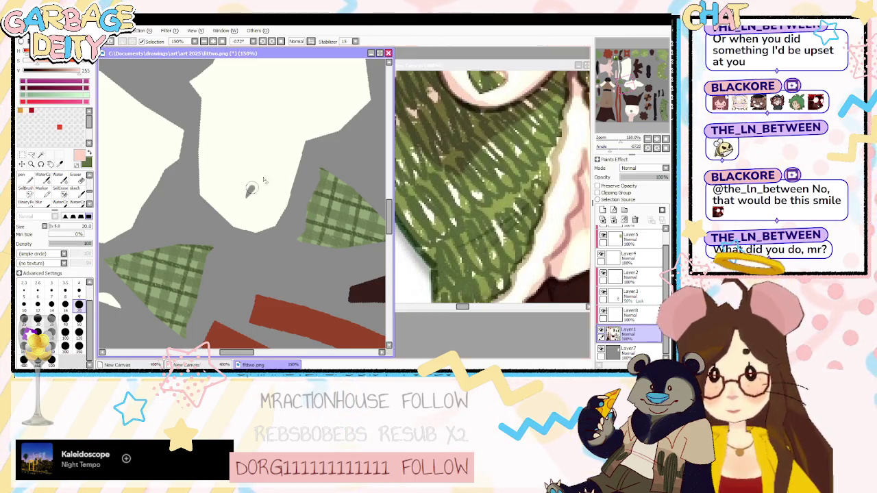
pyautogui.moveTo(230, 198)
pyautogui.mouseDown()
pyautogui.moveTo(250, 214)
pyautogui.moveTo(233, 195)
pyautogui.moveTo(262, 186)
pyautogui.mouseUp()
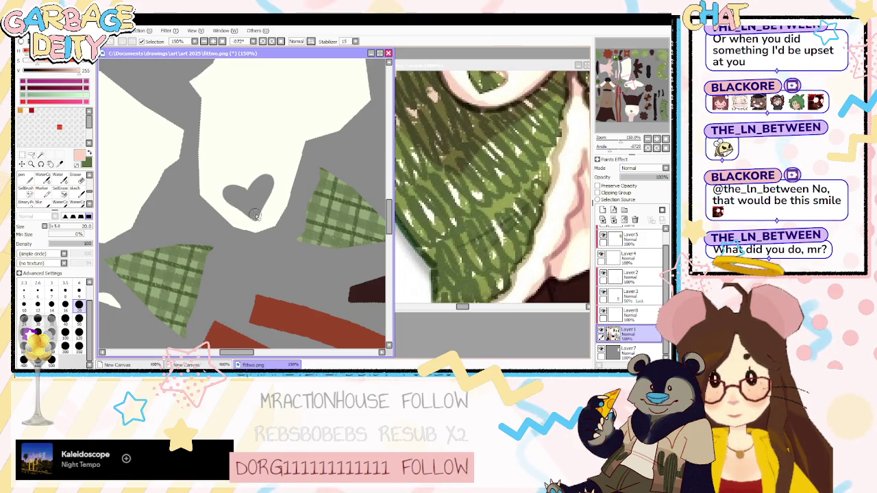
# Paint a light curve over the collar's grey area and hide Layer7's grey background.
pyautogui.moveTo(618, 141); pyautogui.dragTo(614, 141)
pyautogui.moveTo(240, 206); pyautogui.dragTo(326, 198)
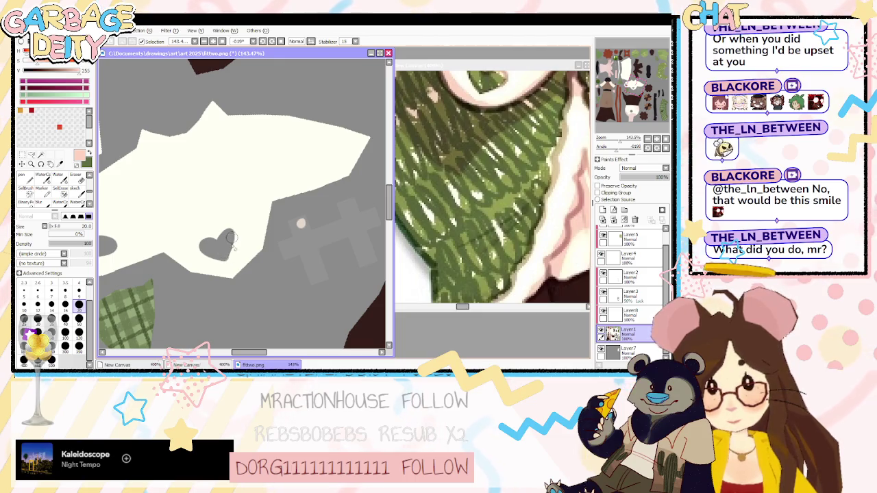
pyautogui.moveTo(631, 148); pyautogui.dragTo(641, 148)
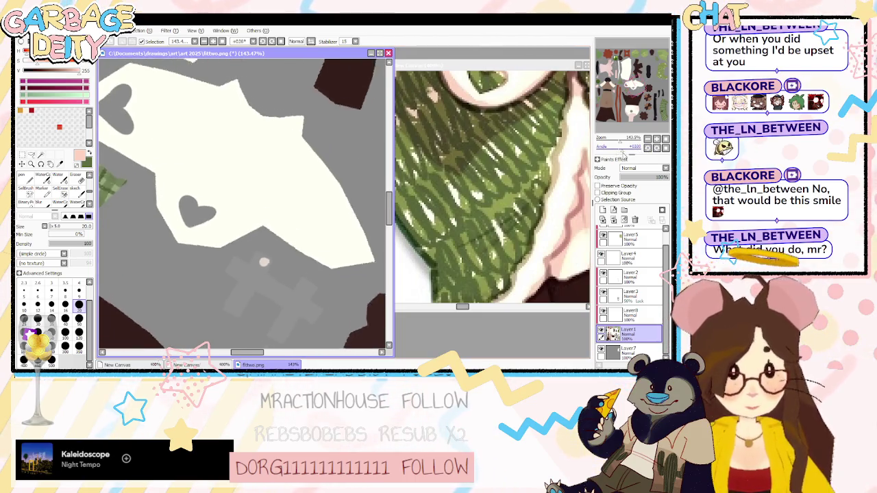
pyautogui.moveTo(255, 353); pyautogui.dragTo(263, 357)
pyautogui.moveTo(281, 243); pyautogui.dragTo(265, 257)
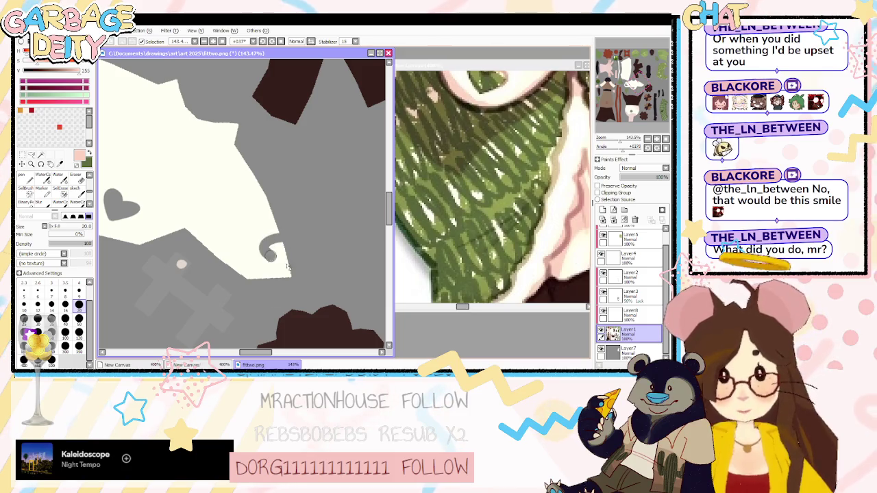
pyautogui.hotkey('ctrl', 'z')
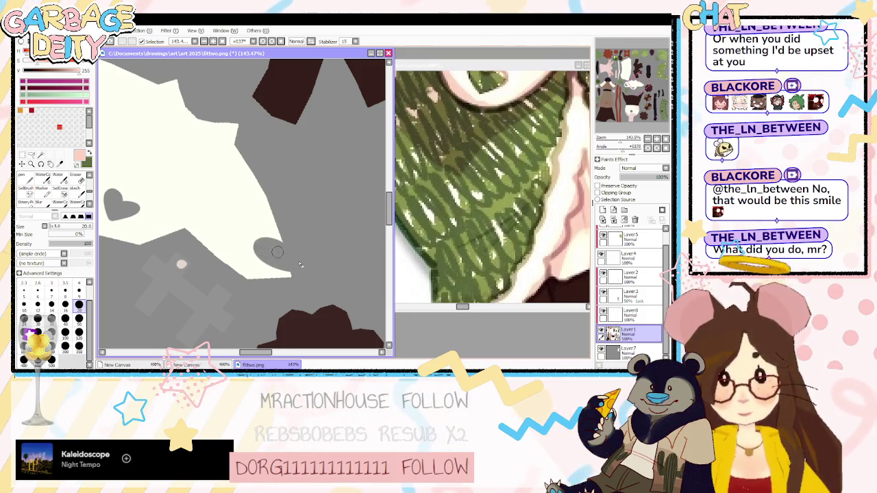
pyautogui.moveTo(285, 252); pyautogui.dragTo(264, 248)
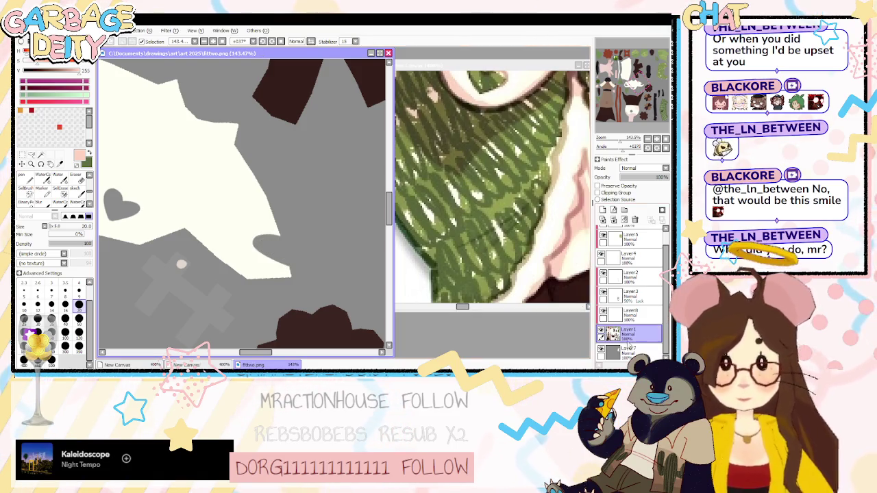
pyautogui.click(601, 350)
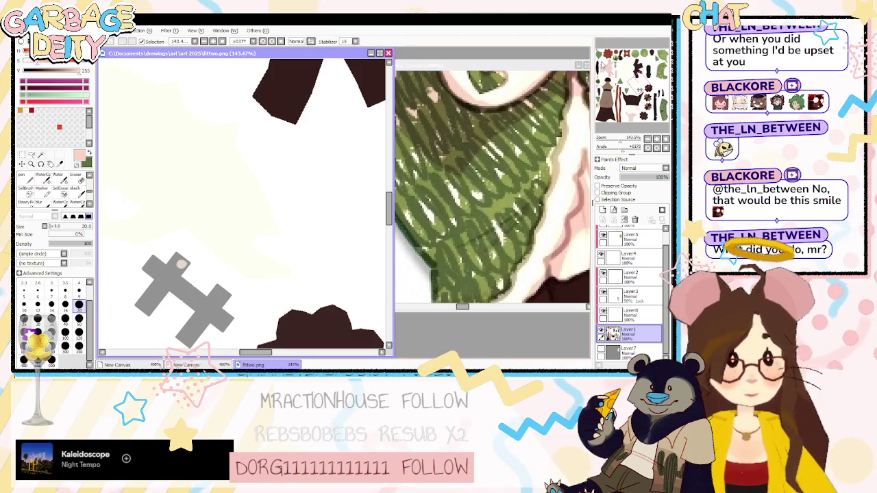
# Check the model in Blender, then reset the SAI view upright with the grey backing shown.
pyautogui.hotkey('alt', 'Tab')
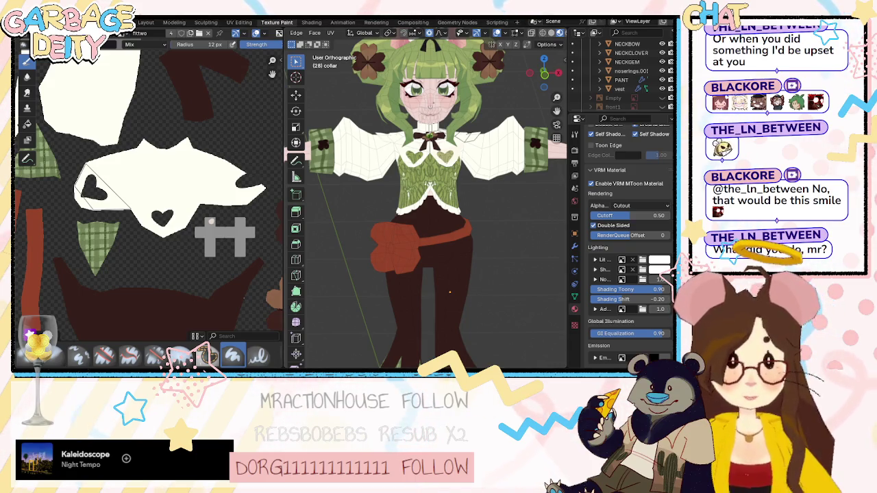
pyautogui.hotkey('alt', 'Tab')
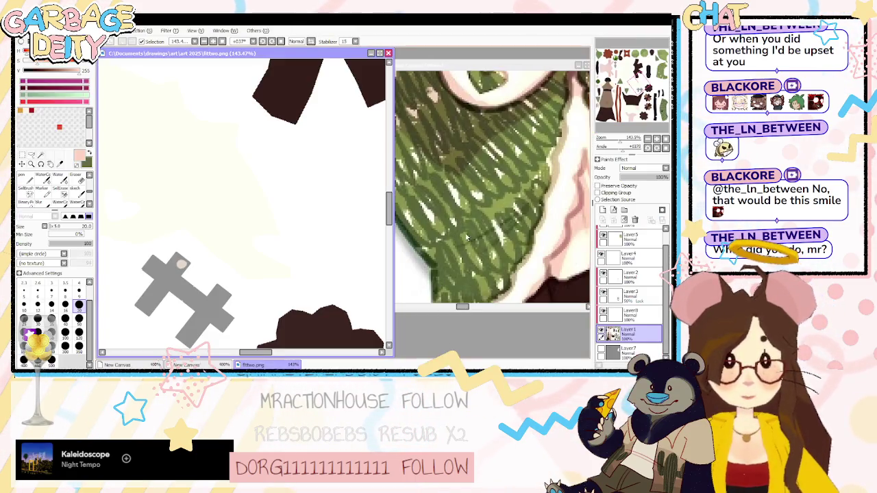
pyautogui.press('Delete')
pyautogui.click(602, 273)
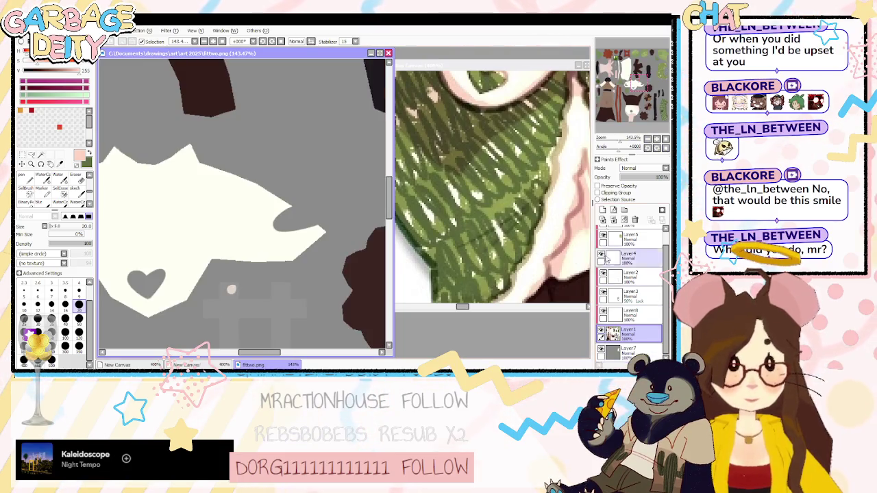
pyautogui.moveTo(233, 205); pyautogui.dragTo(288, 137)
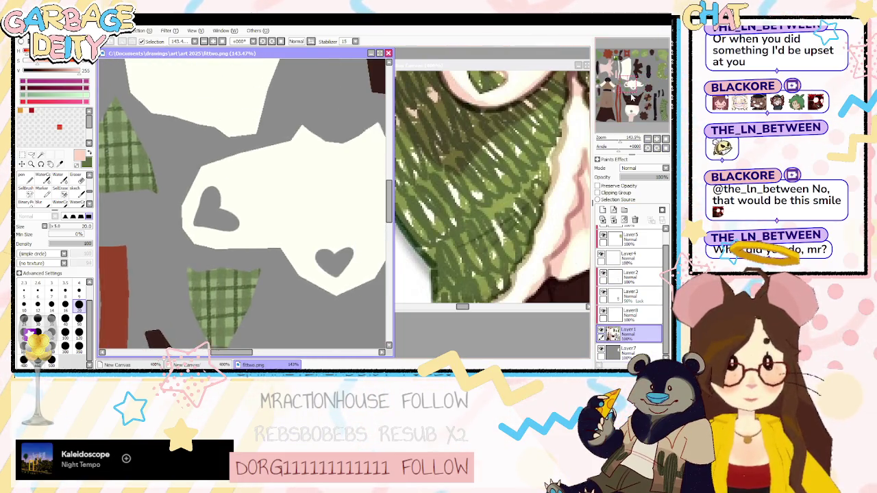
# Lasso the left heart cutout and scale it down with Ctrl+T.
pyautogui.click(31, 155)
pyautogui.moveTo(206, 176)
pyautogui.mouseDown()
pyautogui.moveTo(236, 206)
pyautogui.moveTo(219, 195)
pyautogui.mouseUp()
pyautogui.hotkey('ctrl', 't')
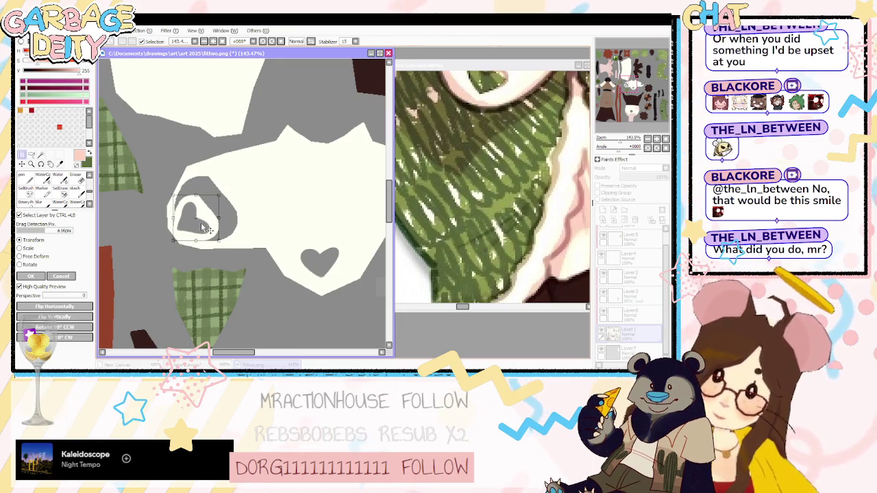
pyautogui.press('Return')
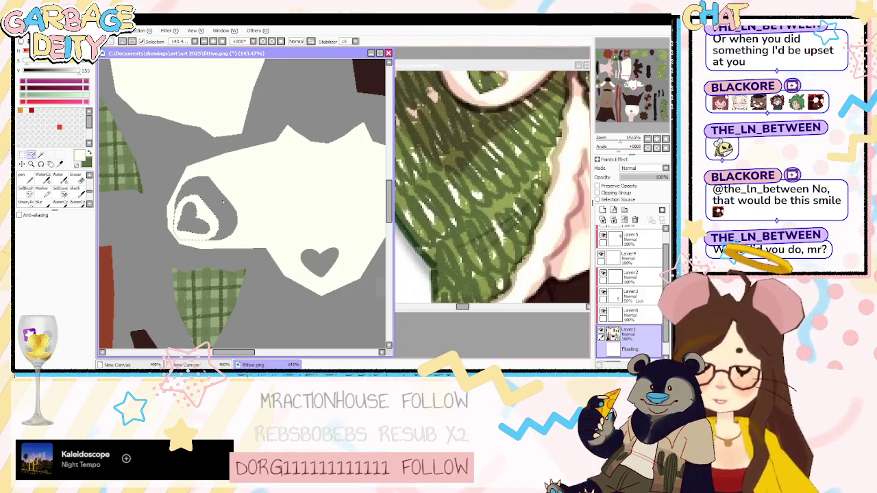
# Fill the gap around the smaller heart cream, tidy its edges, and hide the grey backing.
pyautogui.hotkey('ctrl', 't')
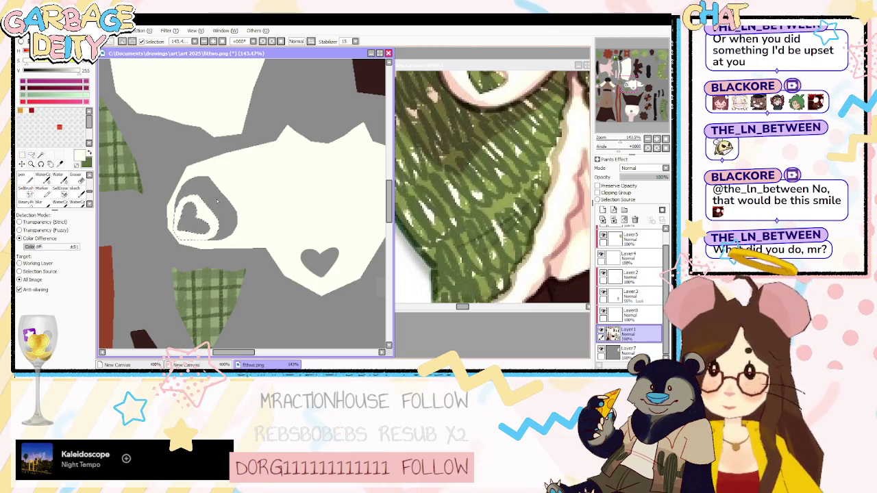
pyautogui.click(223, 209)
pyautogui.press('n')
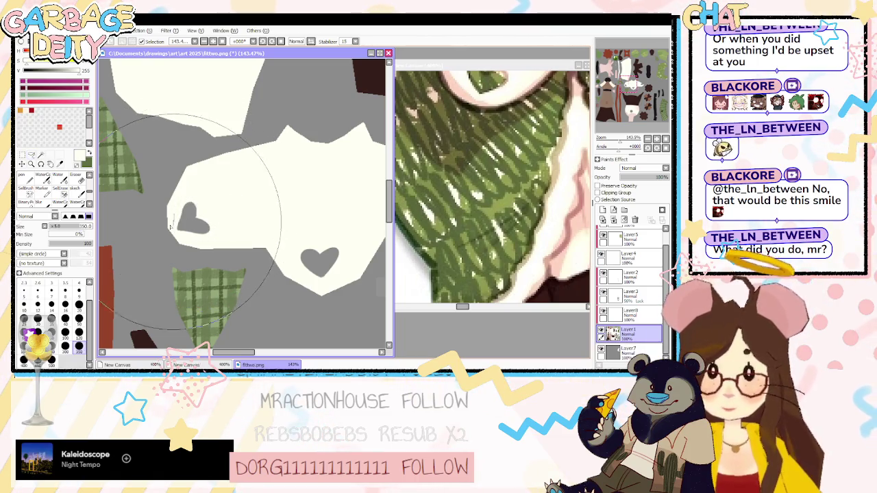
pyautogui.moveTo(175, 212); pyautogui.dragTo(181, 210)
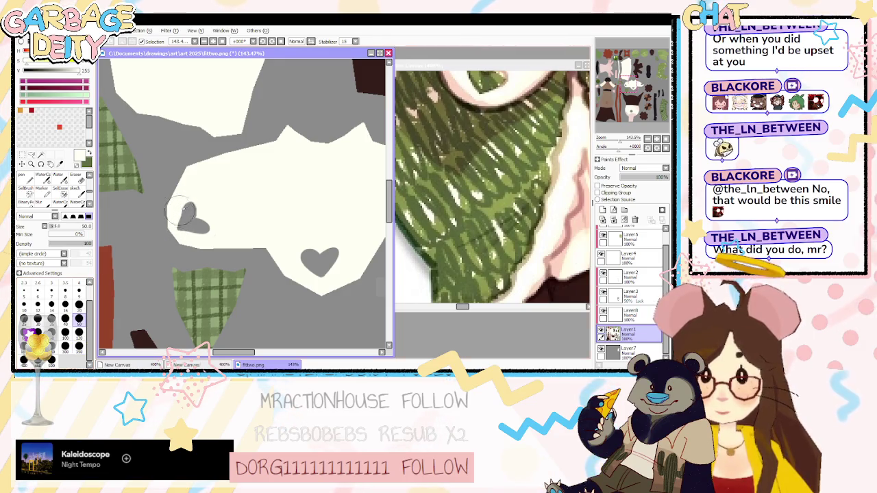
pyautogui.moveTo(202, 239); pyautogui.dragTo(158, 224)
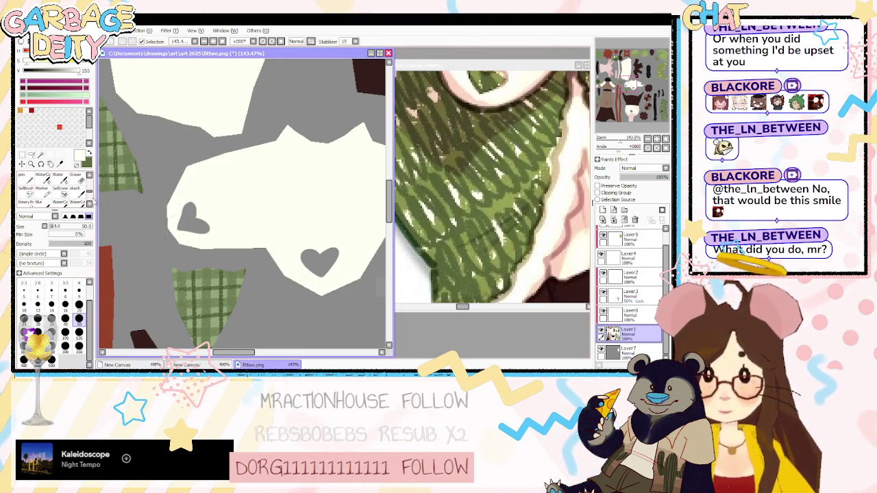
pyautogui.moveTo(251, 355); pyautogui.dragTo(258, 353)
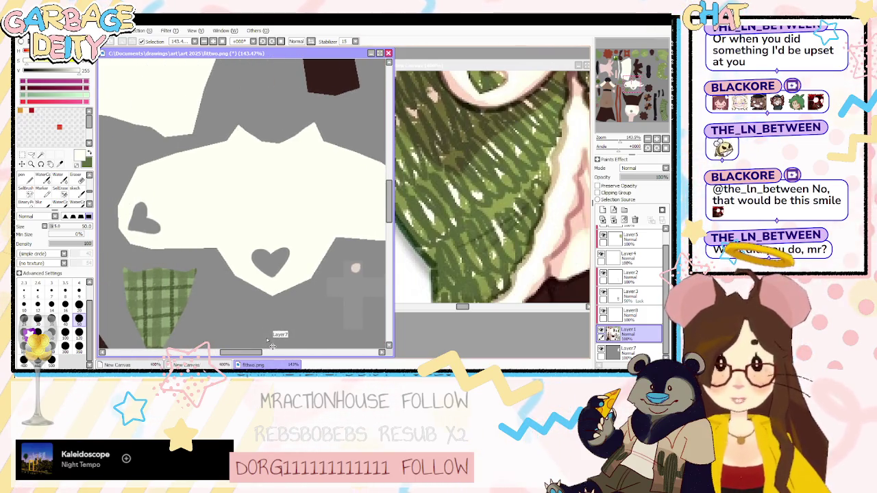
pyautogui.click(601, 350)
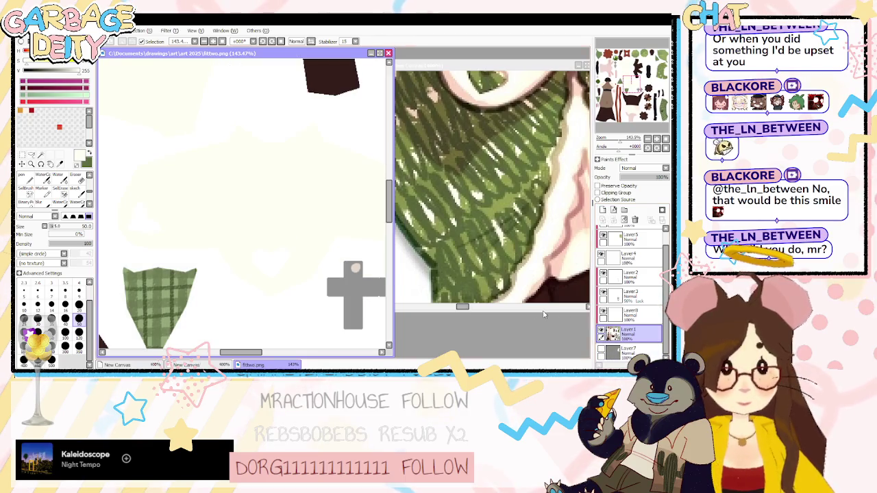
pyautogui.hotkey('alt', 'Tab')
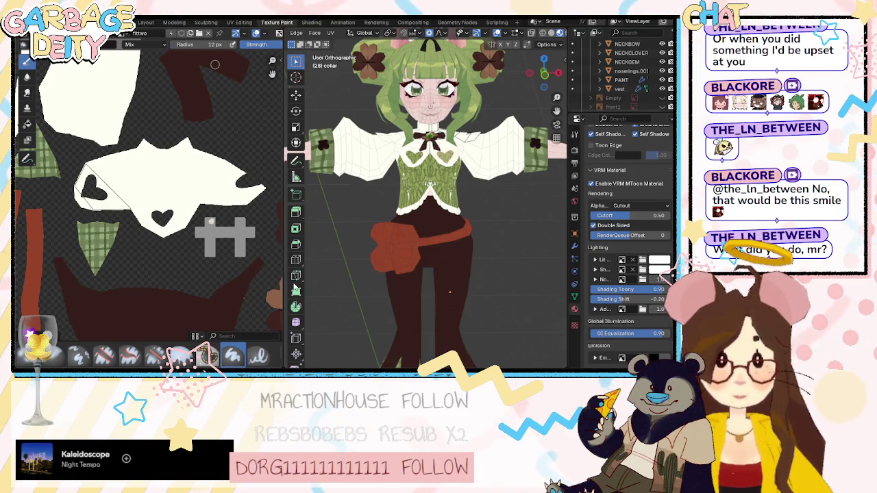
# Reload the collar texture, hide overlays, and orbit from back to front to check both hearts.
pyautogui.hotkey('ctrl', 'z')
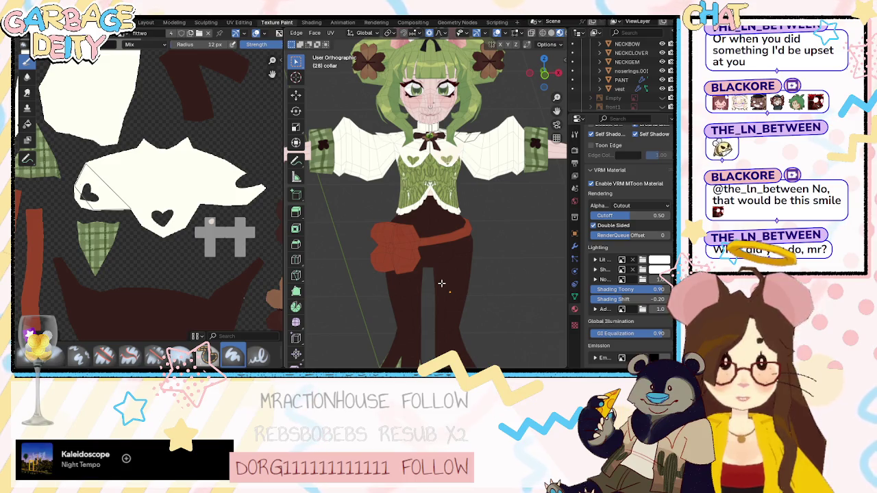
pyautogui.moveTo(442, 283)
pyautogui.mouseDown(button='middle')
pyautogui.moveTo(317, 234)
pyautogui.moveTo(540, 211)
pyautogui.mouseUp(button='middle')
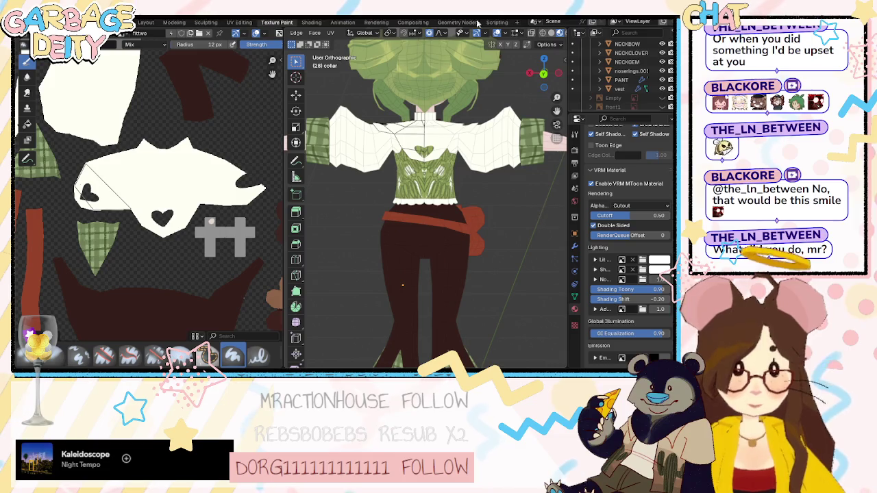
pyautogui.hotkey('shift', 'alt', 'z')
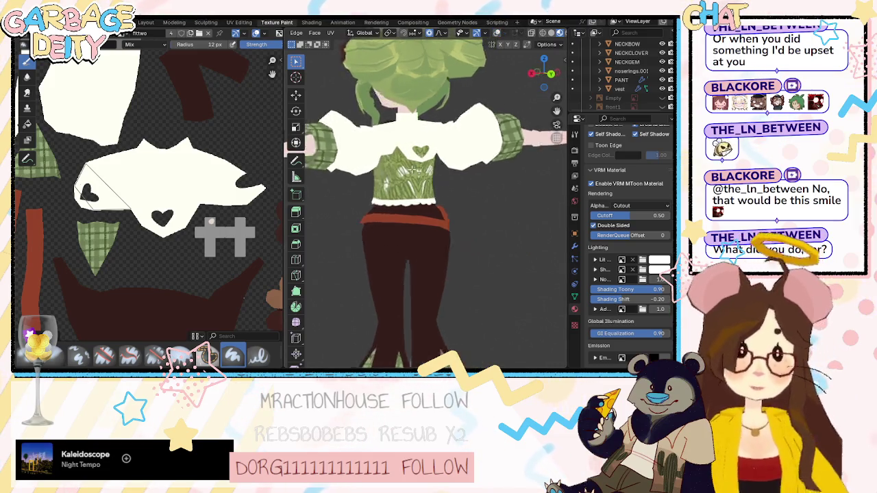
pyautogui.moveTo(408, 168); pyautogui.dragTo(291, 273, button='middle')
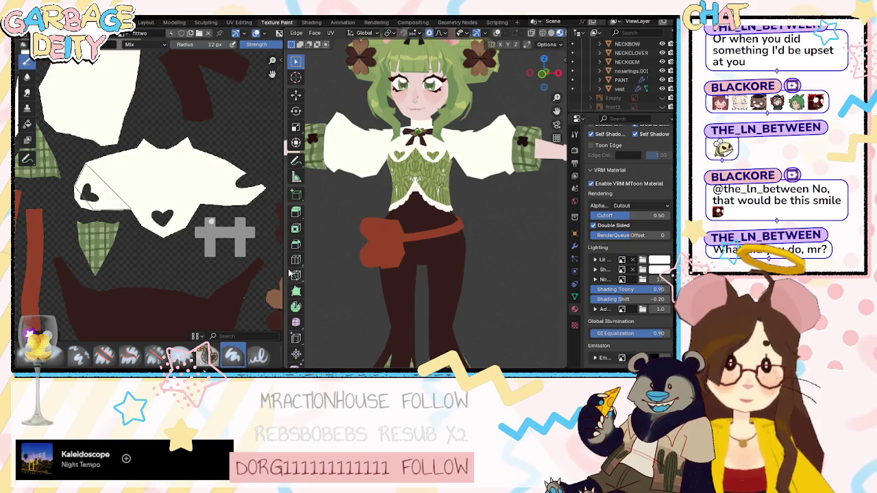
pyautogui.moveTo(411, 294); pyautogui.dragTo(429, 254, button='middle')
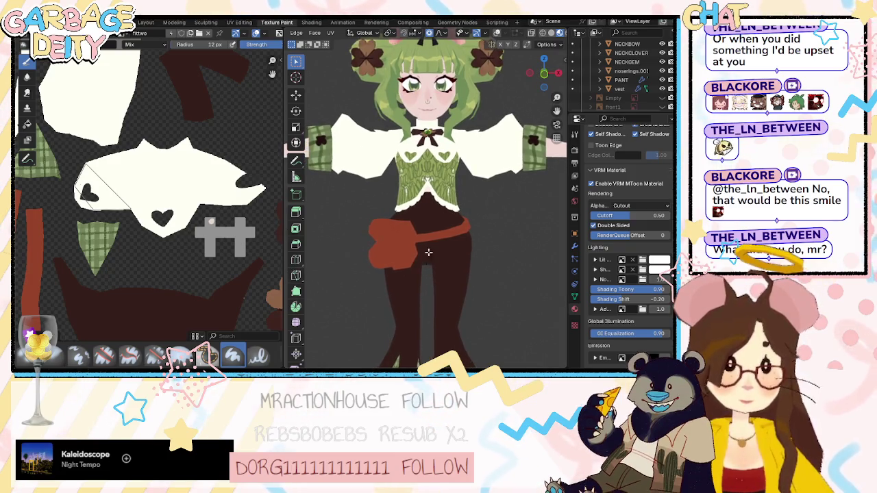
pyautogui.scroll(2, 423, 126)
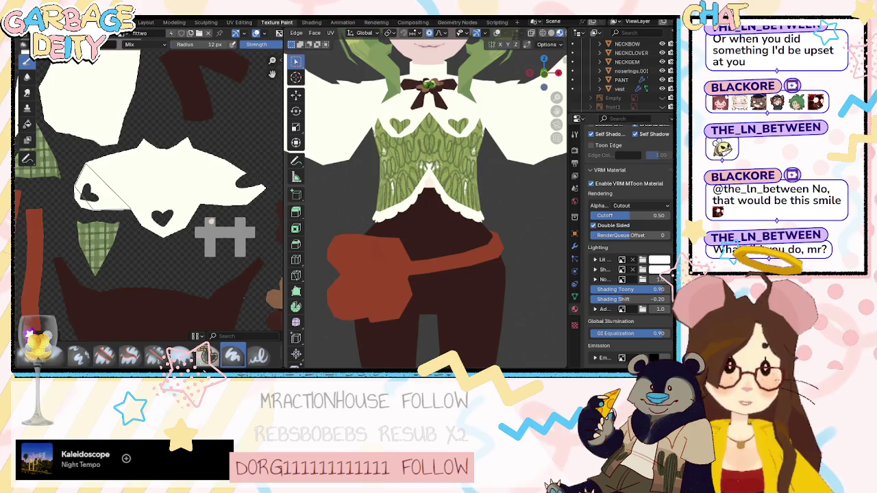
pyautogui.hotkey('alt', 'Tab')
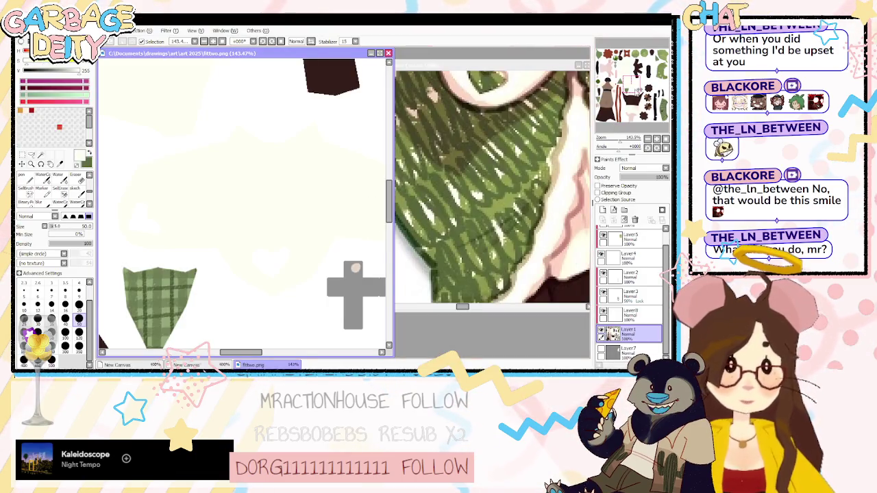
# On Layer1, reshape the cream shape's top edge with a size-20 brush.
pyautogui.hotkey('ctrl', 'Tab')
pyautogui.hotkey('ctrl', 'Tab')
pyautogui.hotkey('ctrl', 'Tab')
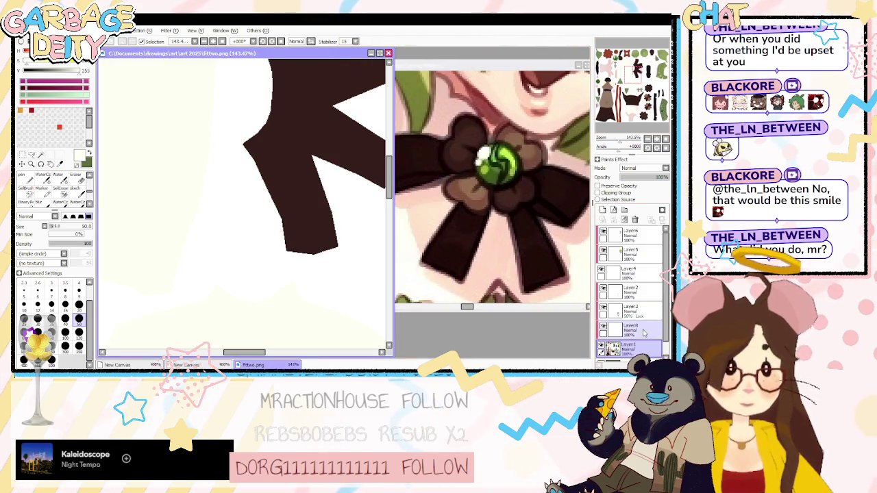
pyautogui.scroll(-1, 644, 333)
pyautogui.click(630, 332)
pyautogui.scroll(-2, 267, 222)
pyautogui.scroll(2, 267, 222)
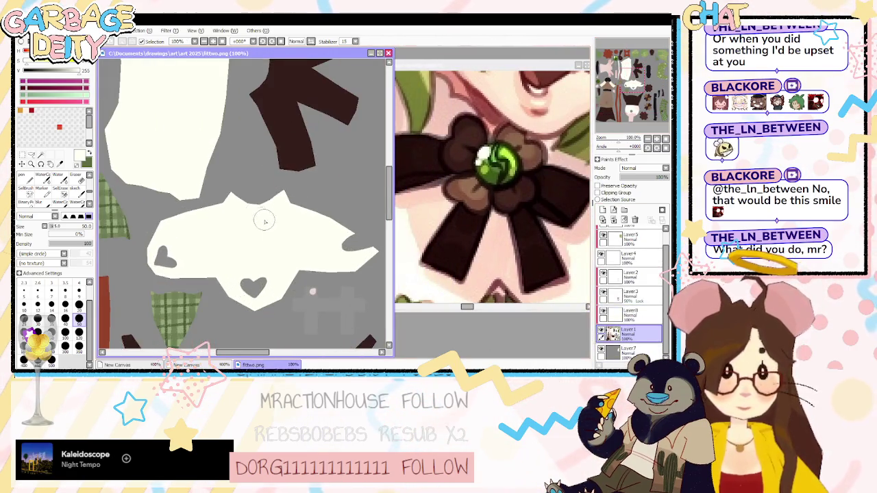
pyautogui.scroll(2, 267, 223)
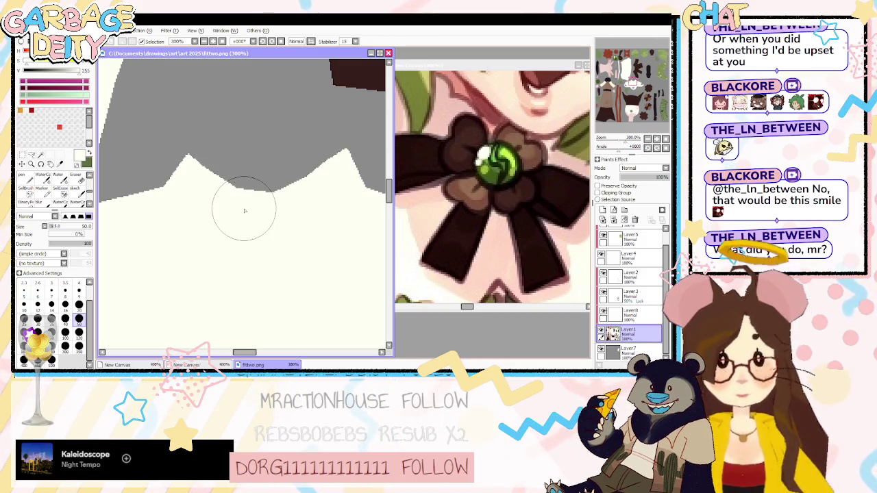
pyautogui.press('[')
pyautogui.press('[')
pyautogui.press('[')
pyautogui.moveTo(181, 160); pyautogui.dragTo(235, 192)
pyautogui.hotkey('ctrl', 'z')
pyautogui.moveTo(156, 180); pyautogui.dragTo(186, 164)
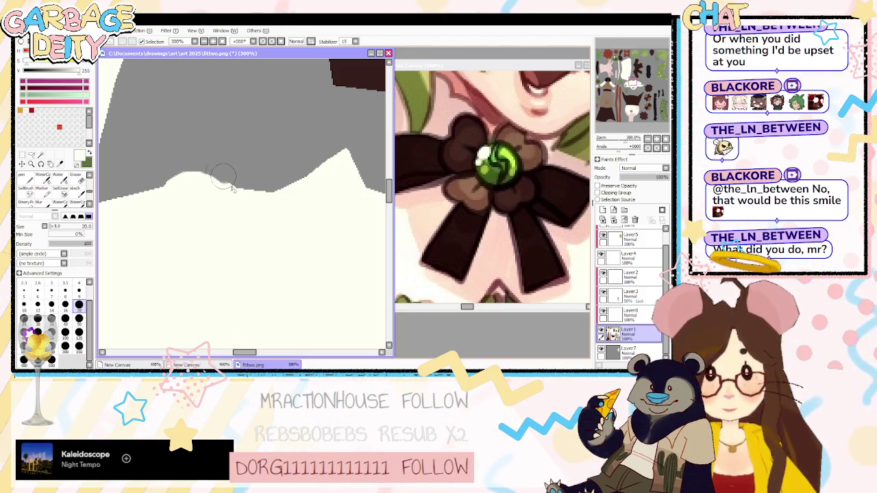
# Carve and smooth wavy dips along the cream edge, then hide the grey backing layer.
pyautogui.moveTo(245, 195)
pyautogui.mouseDown()
pyautogui.moveTo(315, 184)
pyautogui.moveTo(357, 150)
pyautogui.mouseUp()
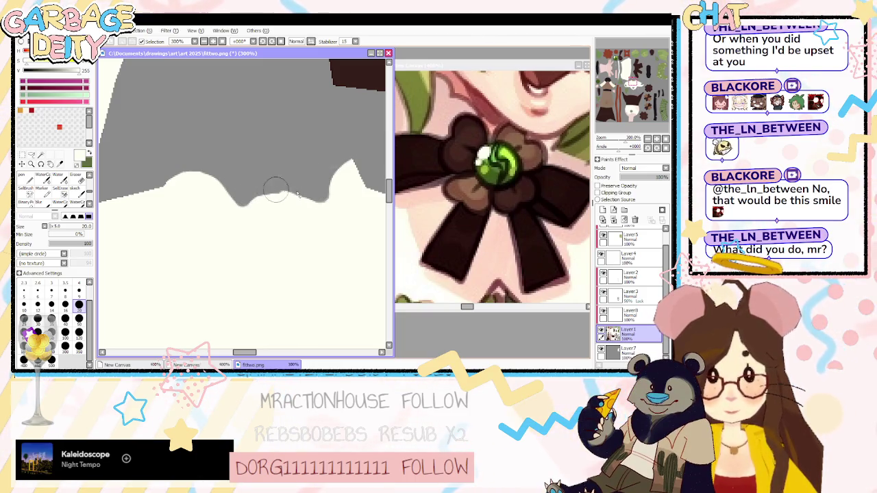
pyautogui.press(']')
pyautogui.press(']')
pyautogui.press(']')
pyautogui.press(']')
pyautogui.press(']')
pyautogui.moveTo(252, 211); pyautogui.dragTo(326, 229)
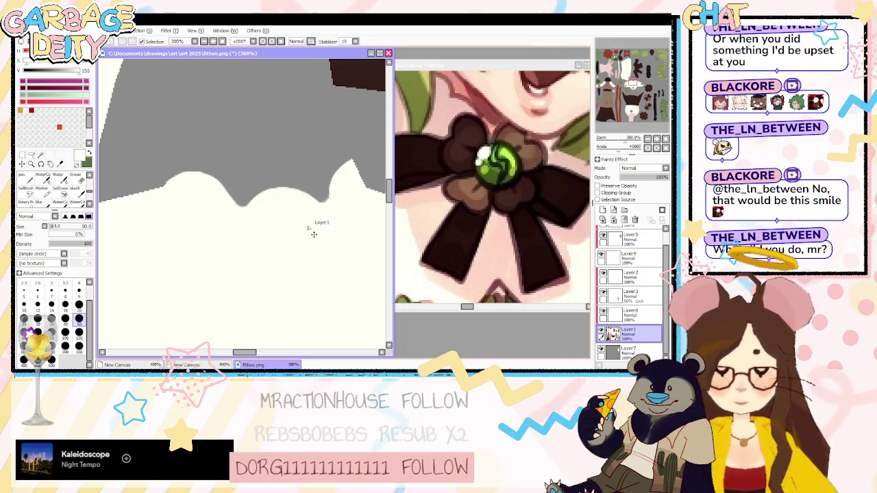
pyautogui.moveTo(308, 211)
pyautogui.mouseDown()
pyautogui.moveTo(293, 199)
pyautogui.moveTo(270, 203)
pyautogui.mouseUp()
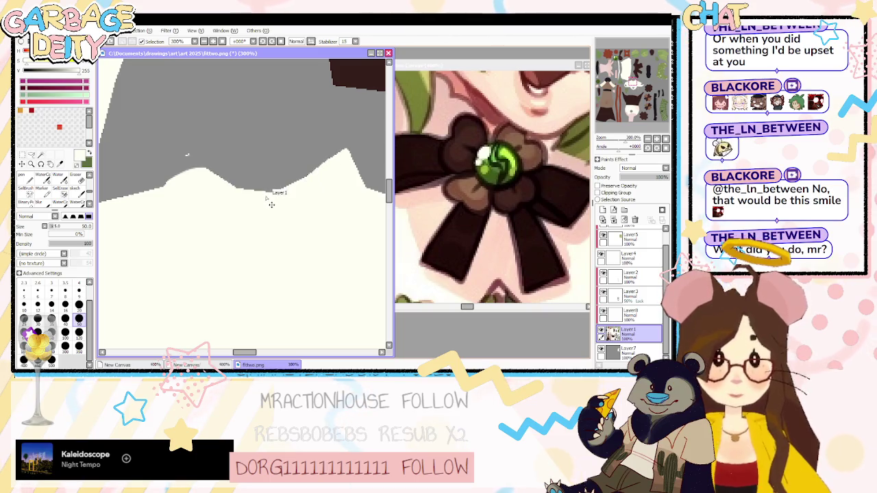
pyautogui.click(79, 305)
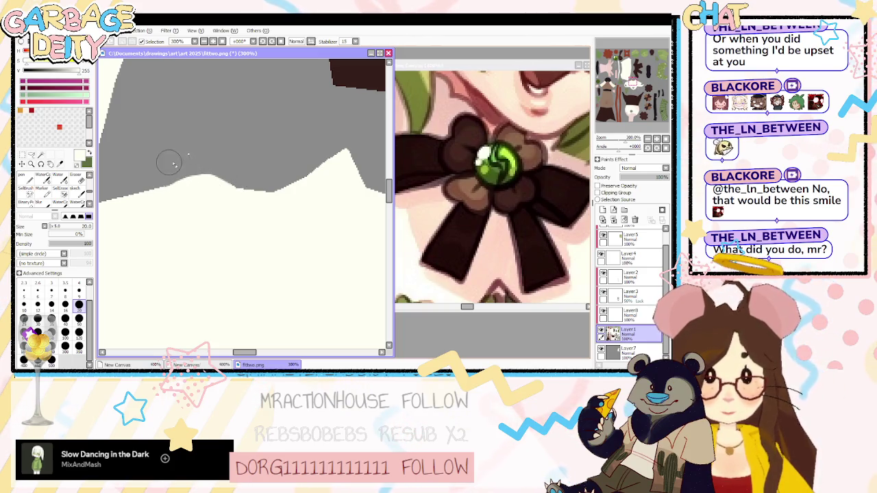
pyautogui.moveTo(215, 174)
pyautogui.mouseDown()
pyautogui.moveTo(250, 202)
pyautogui.moveTo(295, 191)
pyautogui.mouseUp()
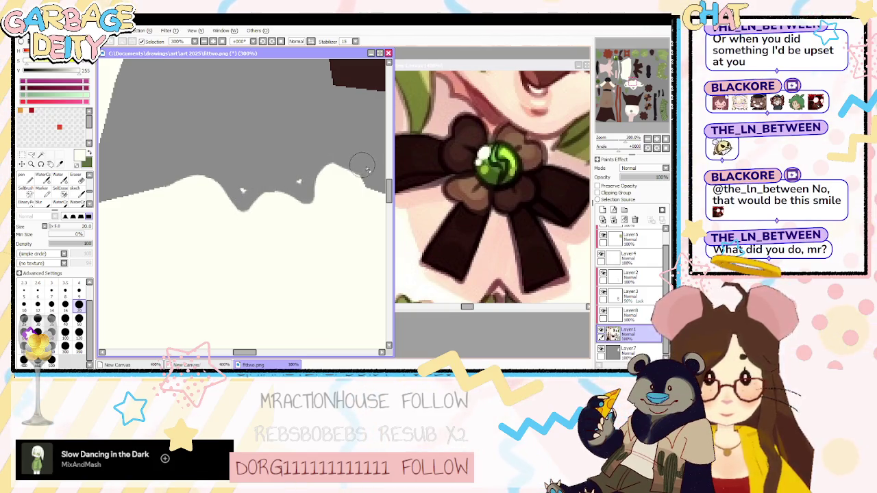
pyautogui.hotkey('ctrl', 'z')
pyautogui.hotkey('ctrl', 'z')
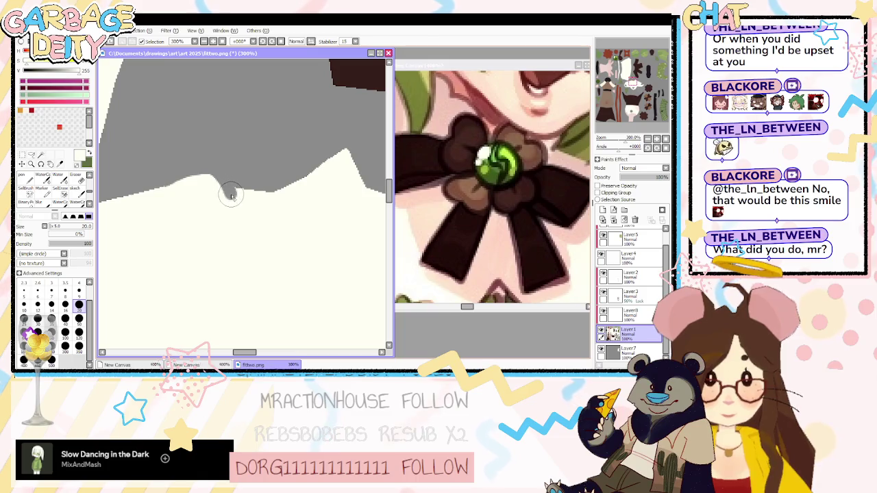
pyautogui.moveTo(292, 200)
pyautogui.mouseDown()
pyautogui.moveTo(212, 183)
pyautogui.moveTo(295, 185)
pyautogui.moveTo(356, 155)
pyautogui.moveTo(330, 167)
pyautogui.mouseUp()
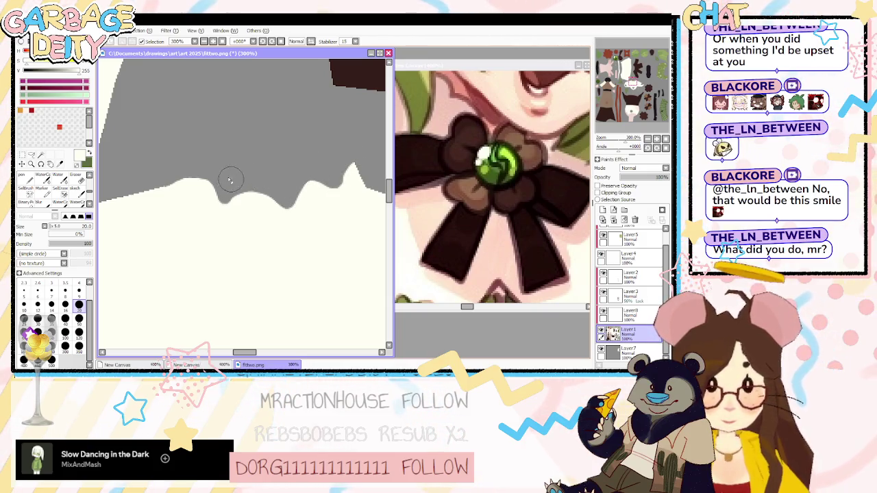
pyautogui.press(']')
pyautogui.press(']')
pyautogui.press(']')
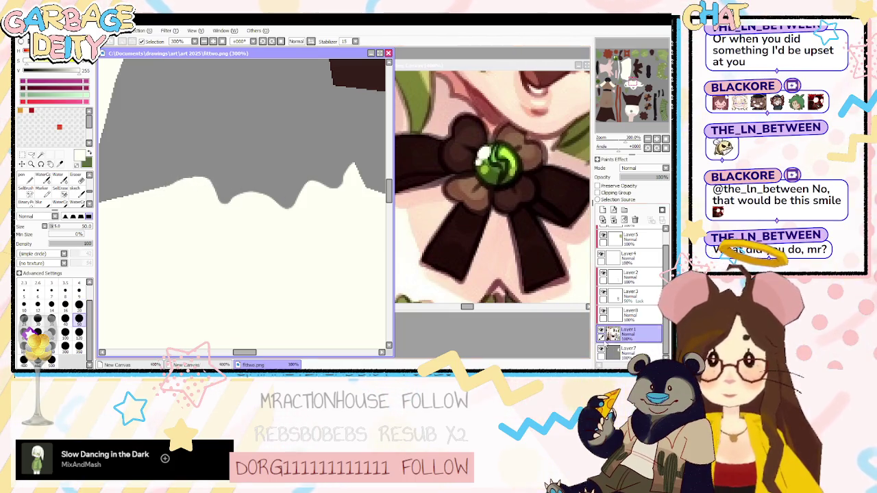
pyautogui.click(601, 350)
pyautogui.hotkey('alt', 'Tab')
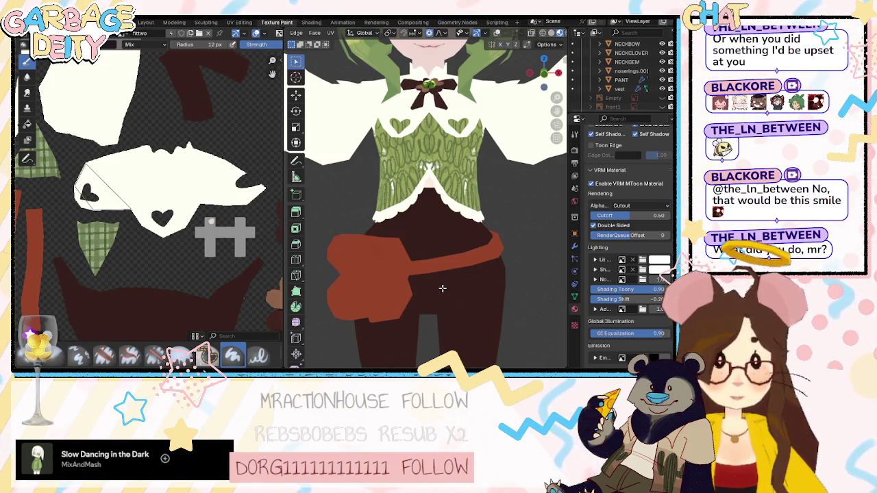
# Zoom out and orbit to view the character's painted outfit from the back.
pyautogui.scroll(-3, 452, 261)
pyautogui.moveTo(482, 189)
pyautogui.mouseDown(button='middle')
pyautogui.moveTo(342, 192)
pyautogui.moveTo(498, 264)
pyautogui.mouseUp(button='middle')
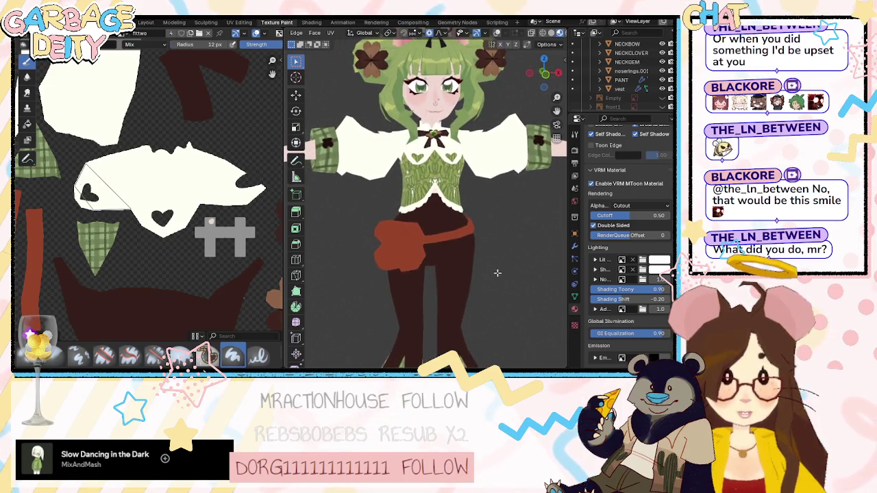
pyautogui.hotkey('alt', 'Tab')
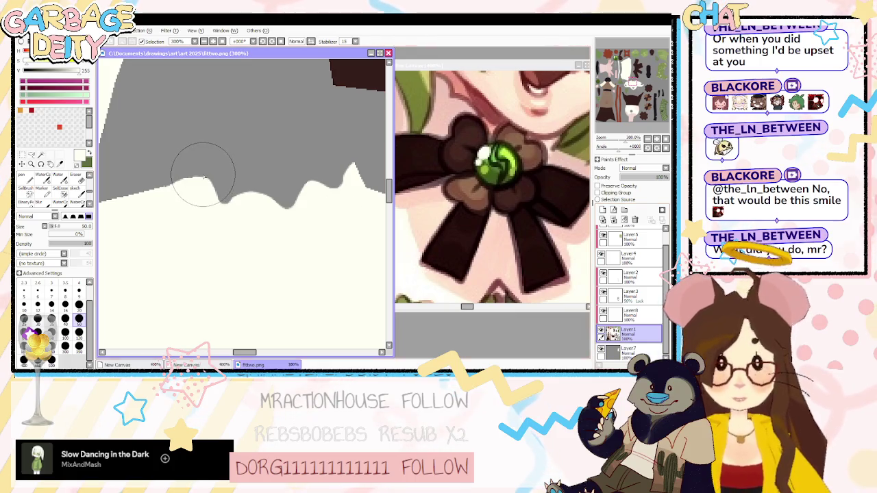
# Smooth the wavy cream collar edge against the grey with a resized brush.
pyautogui.press('[')
pyautogui.press('[')
pyautogui.press('[')
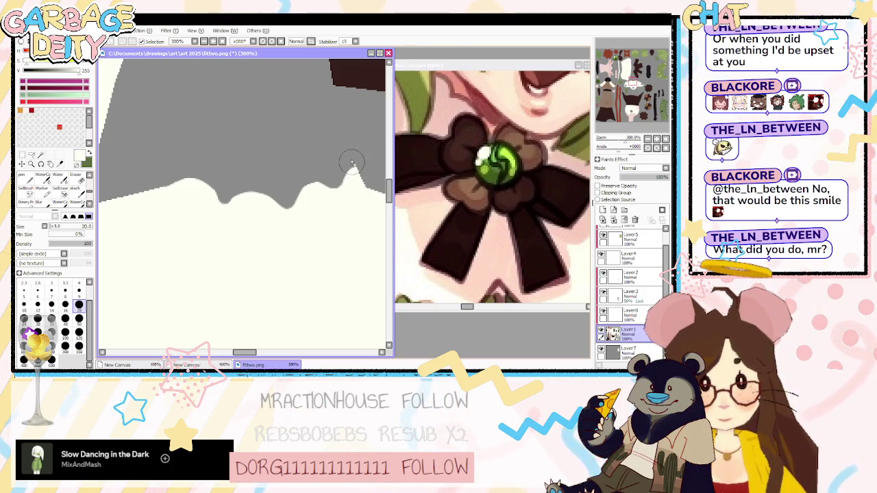
pyautogui.press(']')
pyautogui.press(']')
pyautogui.press(']')
pyautogui.press(']')
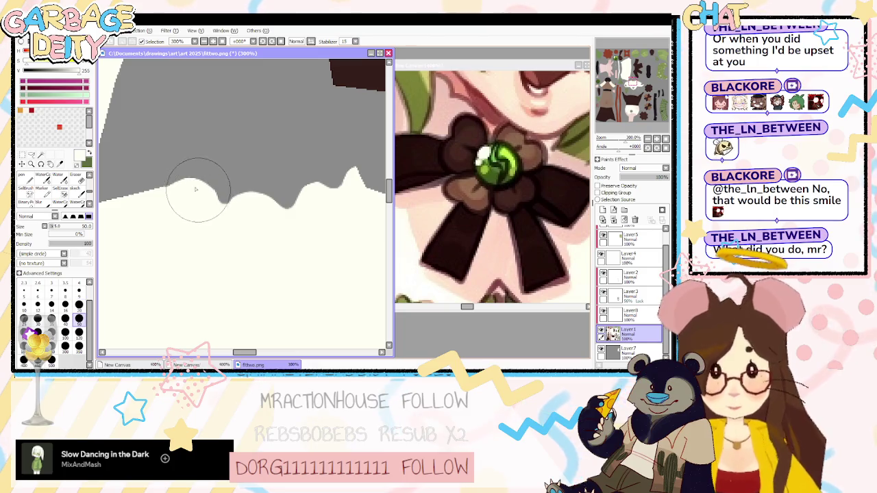
pyautogui.press(']')
pyautogui.moveTo(223, 216)
pyautogui.mouseDown()
pyautogui.moveTo(308, 201)
pyautogui.moveTo(245, 196)
pyautogui.moveTo(293, 226)
pyautogui.moveTo(252, 195)
pyautogui.mouseUp()
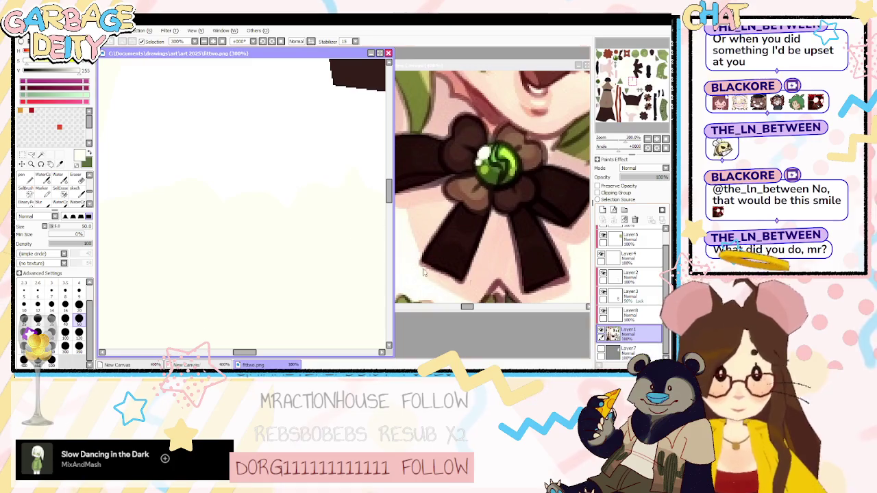
pyautogui.hotkey('alt', 'Tab')
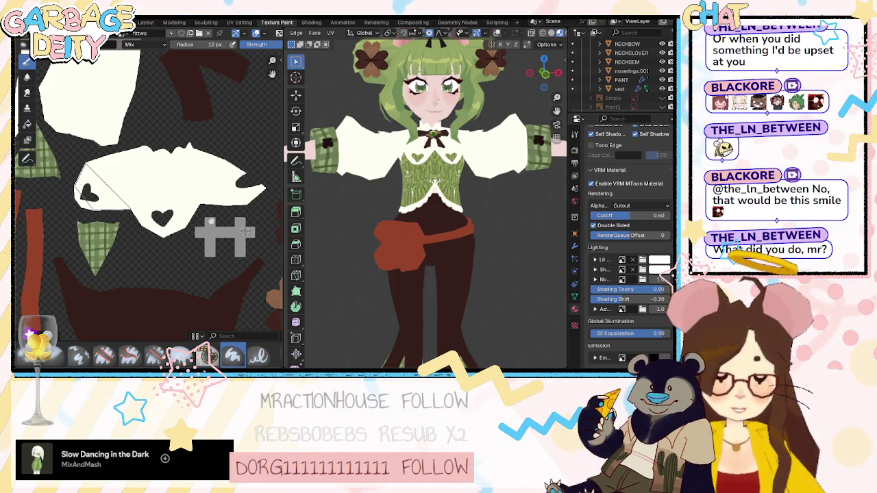
# Zoom and orbit the Blender viewport to inspect the vest and its heart cutouts closely.
pyautogui.scroll(3, 456, 154)
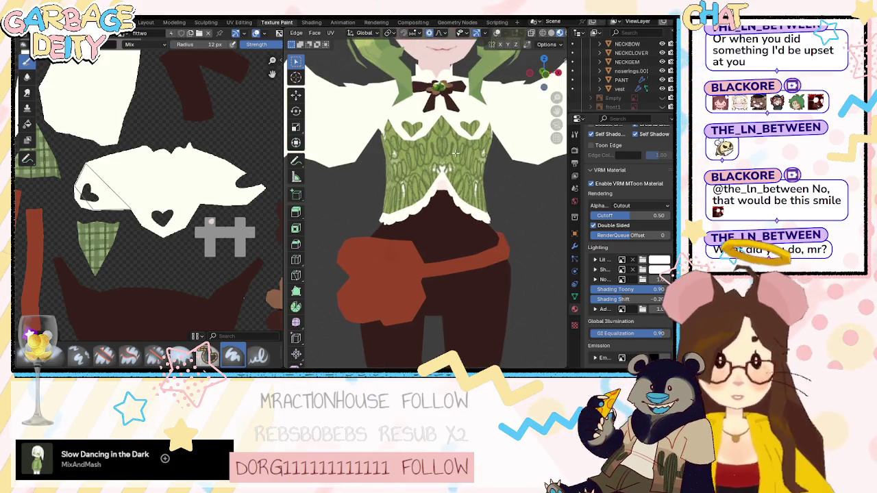
pyautogui.scroll(-1, 453, 140)
pyautogui.scroll(-1, 451, 144)
pyautogui.scroll(-1, 446, 152)
pyautogui.scroll(-1, 447, 151)
pyautogui.scroll(4, 447, 154)
pyautogui.scroll(2, 447, 157)
pyautogui.scroll(1, 447, 160)
pyautogui.scroll(-2, 446, 160)
pyautogui.scroll(-2, 438, 163)
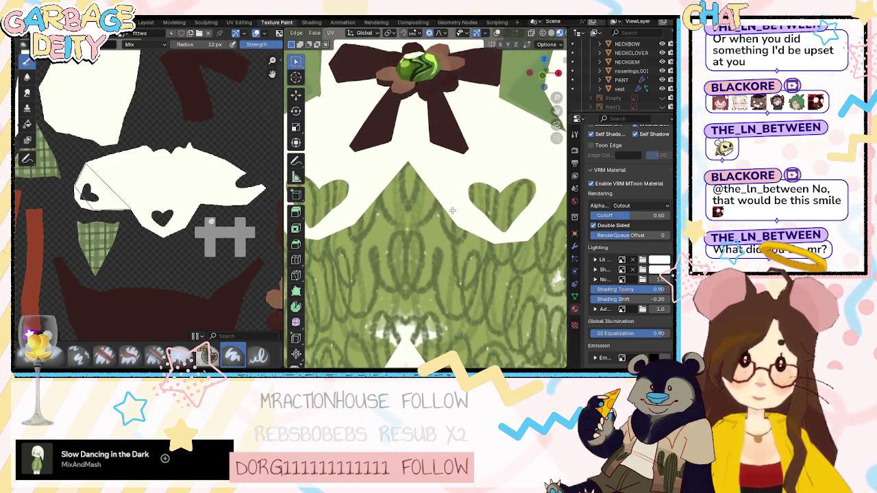
pyautogui.keyDown('shift'); pyautogui.scroll(1, 417, 169); pyautogui.keyUp('shift')
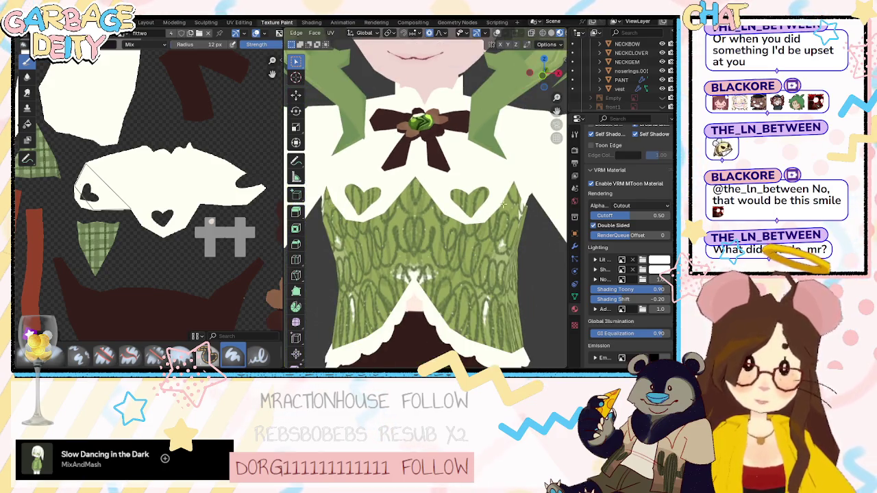
pyautogui.moveTo(519, 166)
pyautogui.mouseDown(button='middle')
pyautogui.moveTo(349, 162)
pyautogui.moveTo(461, 177)
pyautogui.mouseUp(button='middle')
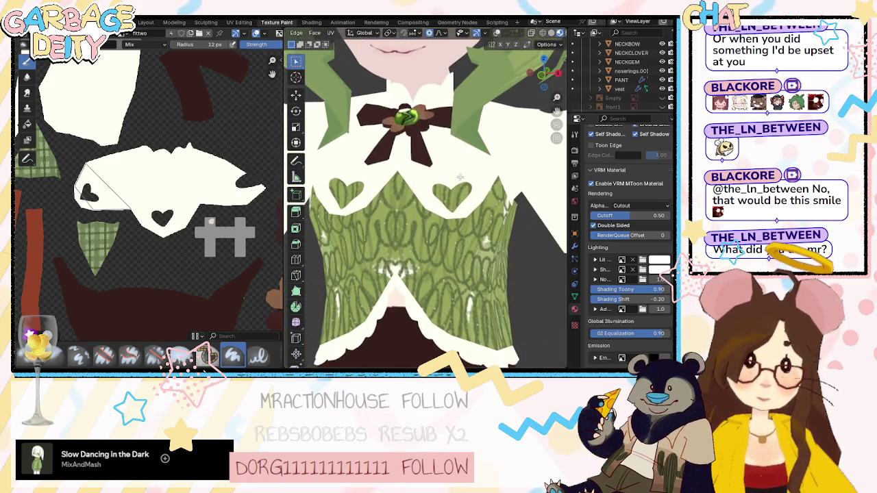
# Back in PaintTool SAI, zoom the canvas to 500% on a heart cutout.
pyautogui.hotkey('alt', 'Tab')
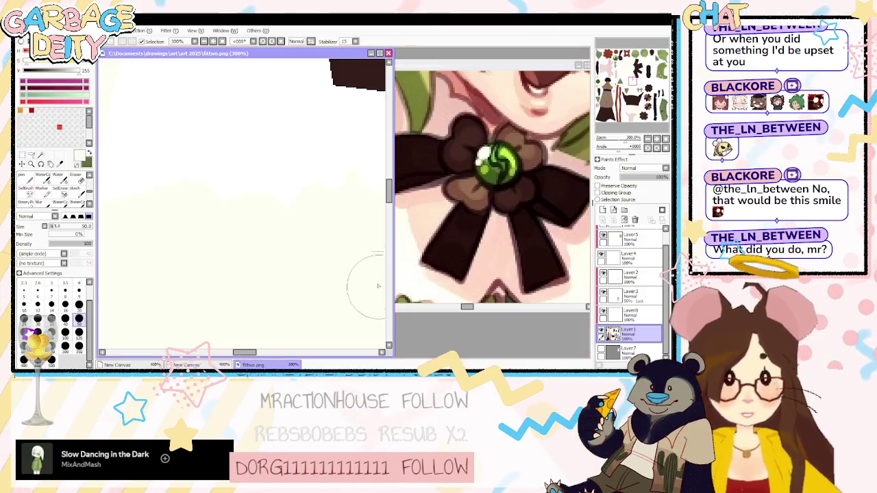
pyautogui.scroll(-3, 178, 231)
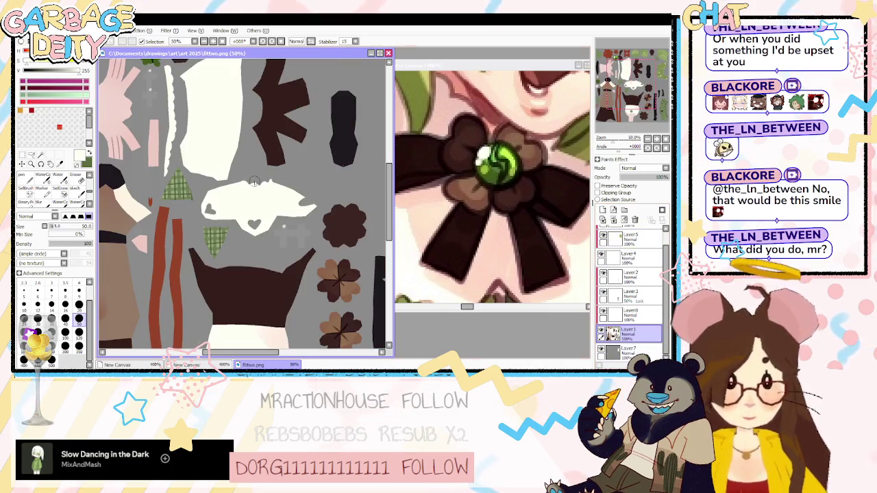
pyautogui.scroll(2, 178, 231)
pyautogui.scroll(1, 178, 231)
pyautogui.scroll(2, 178, 231)
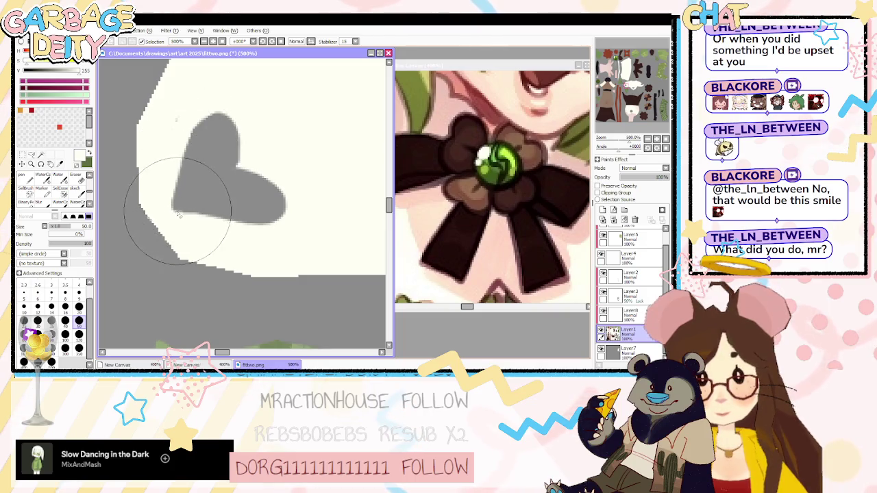
# Fill out the heart's left side and hide the grey backing layer.
pyautogui.moveTo(206, 192); pyautogui.dragTo(198, 156)
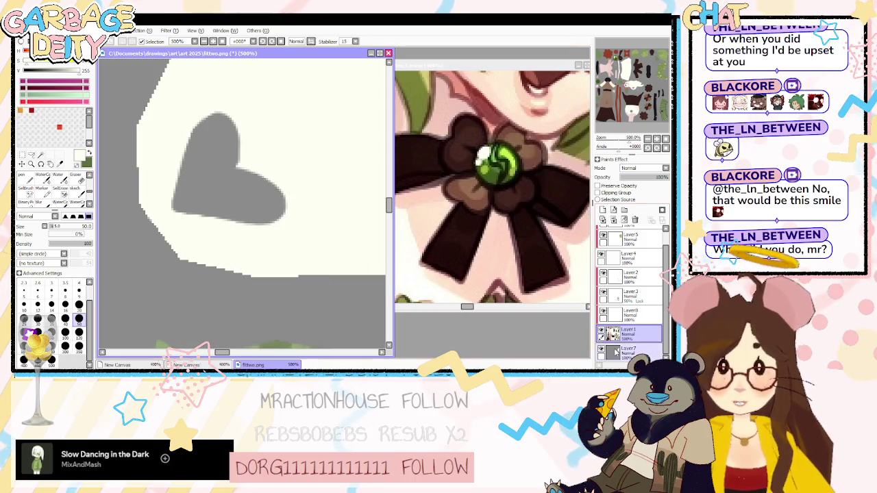
pyautogui.click(600, 350)
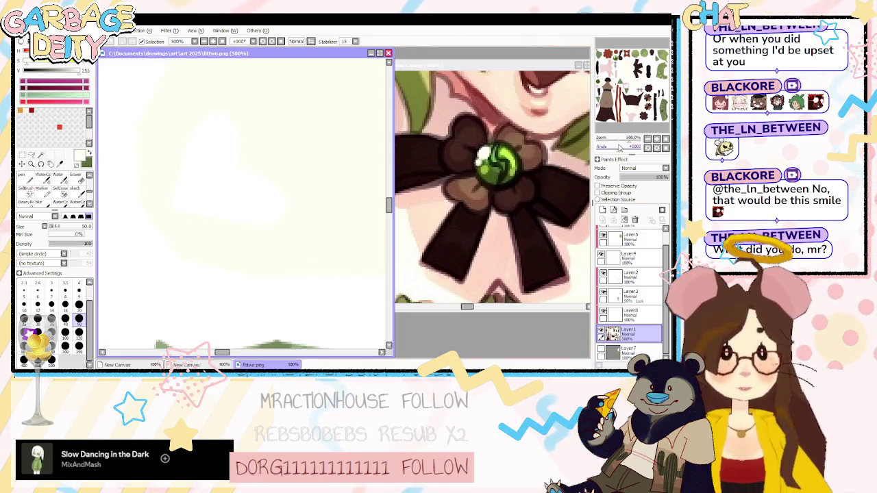
pyautogui.scroll(-2, 384, 204)
pyautogui.scroll(-2, 384, 204)
pyautogui.scroll(-2, 387, 204)
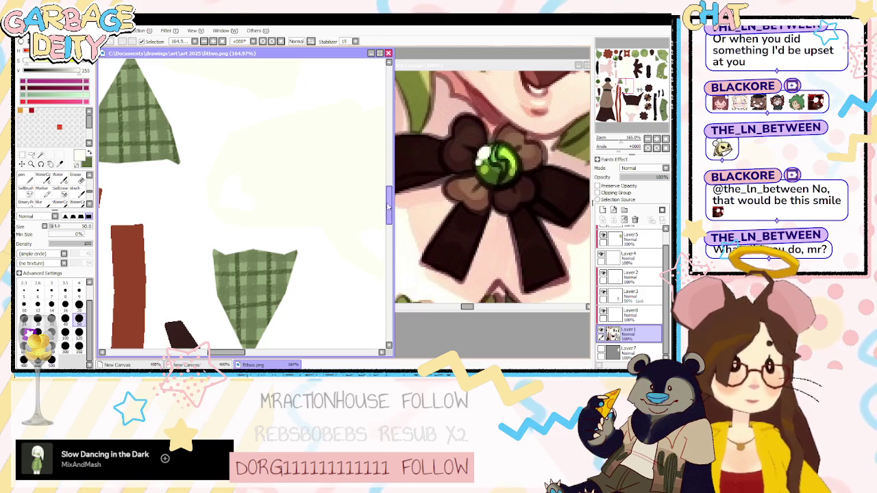
# View the whole character on the New Canvas reference, then return to the texture sheet.
pyautogui.click(439, 78)
pyautogui.moveTo(632, 141)
pyautogui.mouseDown()
pyautogui.moveTo(614, 141)
pyautogui.moveTo(617, 132)
pyautogui.moveTo(619, 142)
pyautogui.mouseUp()
pyautogui.scroll(2, 486, 189)
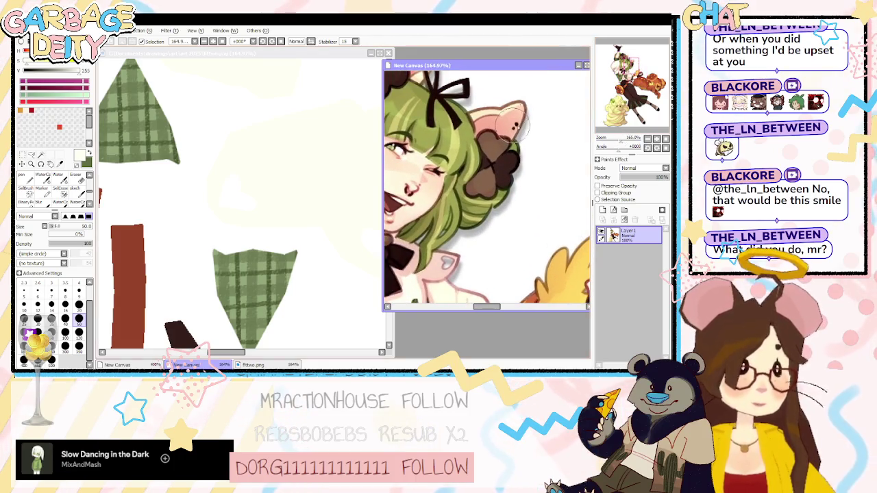
pyautogui.click(300, 70)
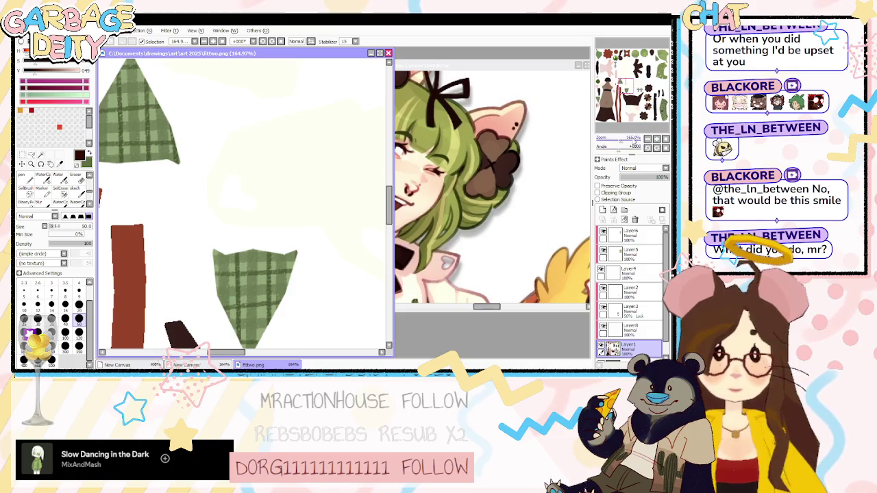
pyautogui.keyDown('ctrl'); pyautogui.scroll(-5, 261, 195); pyautogui.keyUp('ctrl')
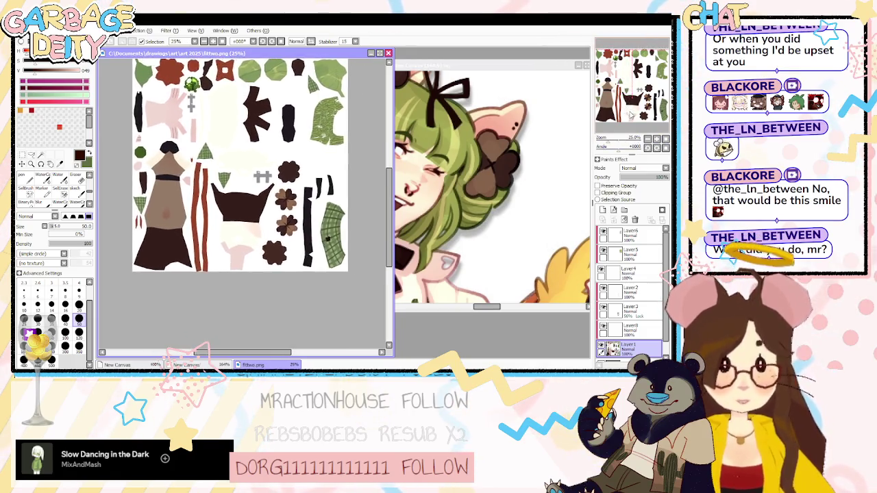
# At 58% zoom, use the Magic Wand to recolour the grey # patch dark red.
pyautogui.moveTo(607, 139); pyautogui.dragTo(620, 139)
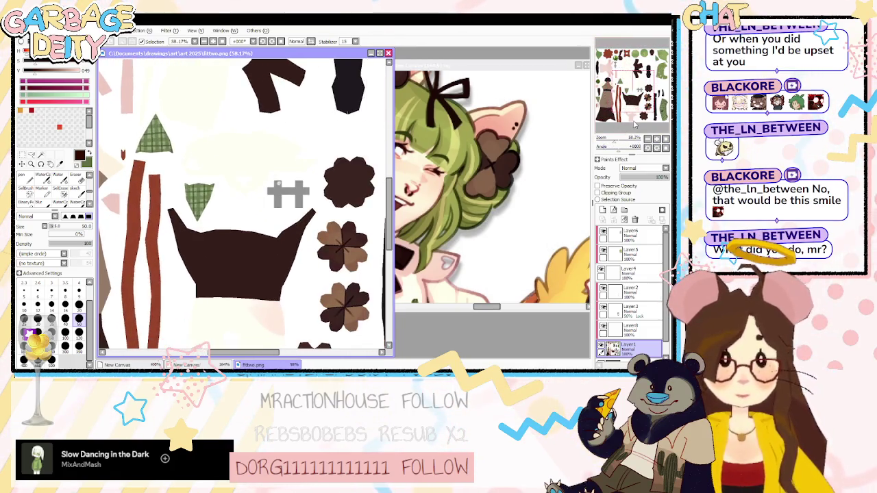
pyautogui.press('w')
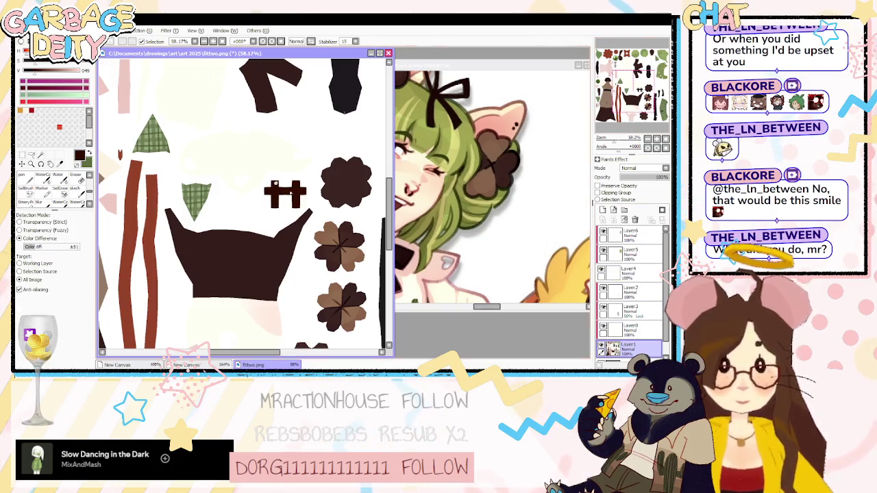
pyautogui.scroll(5, 407, 134)
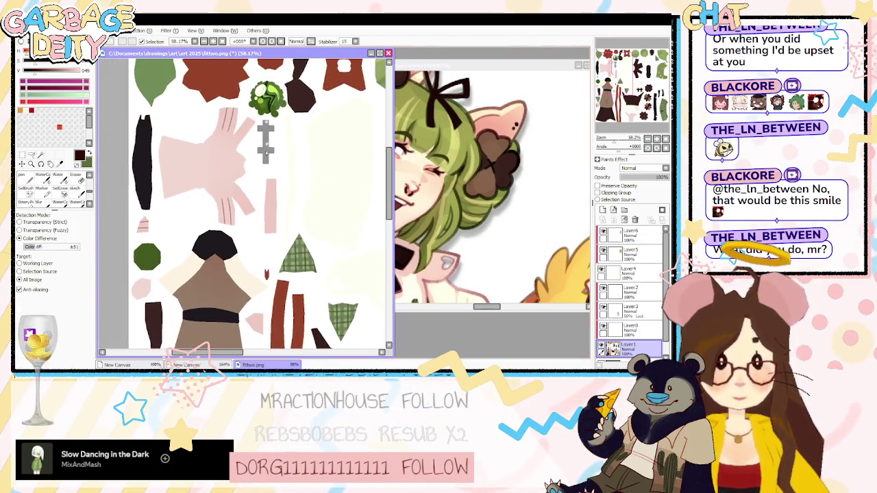
pyautogui.moveTo(654, 96)
pyautogui.mouseDown()
pyautogui.moveTo(656, 115)
pyautogui.moveTo(666, 114)
pyautogui.moveTo(633, 49)
pyautogui.moveTo(620, 65)
pyautogui.moveTo(630, 96)
pyautogui.moveTo(586, 144)
pyautogui.mouseUp()
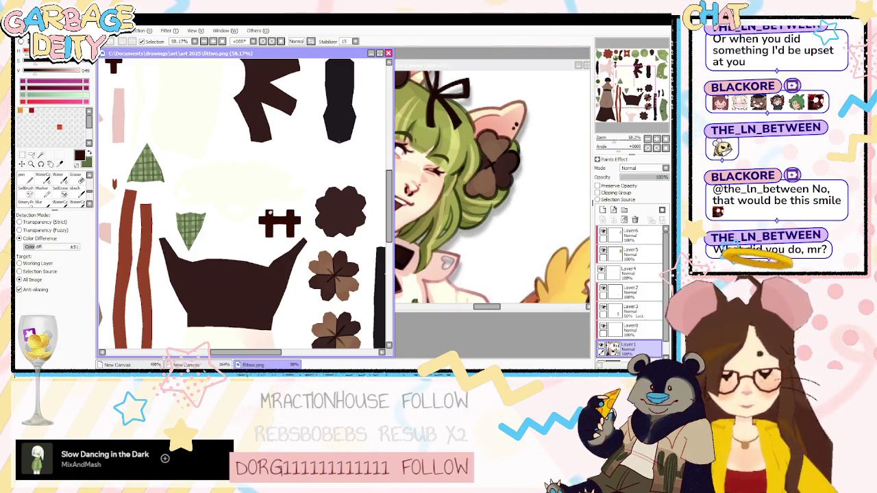
pyautogui.hotkey('alt', 'Tab')
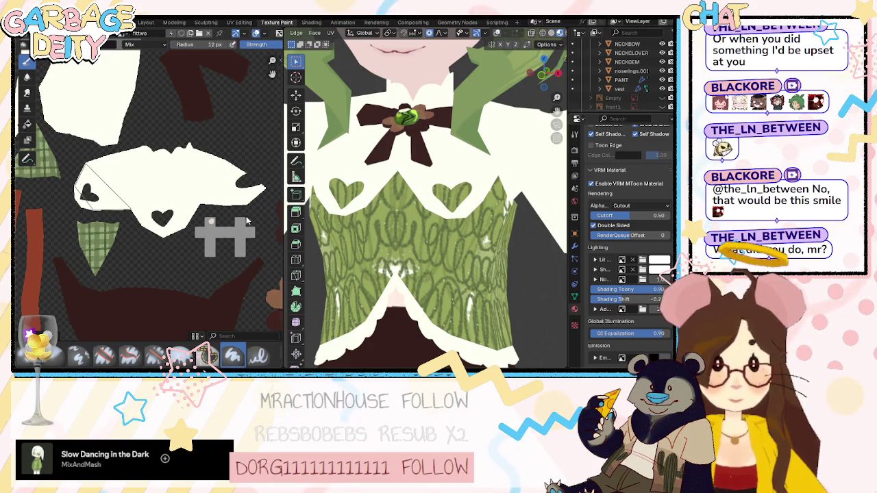
# Reload the texture and zoom and orbit to a front view of the character's face.
pyautogui.hotkey('alt', 'r')
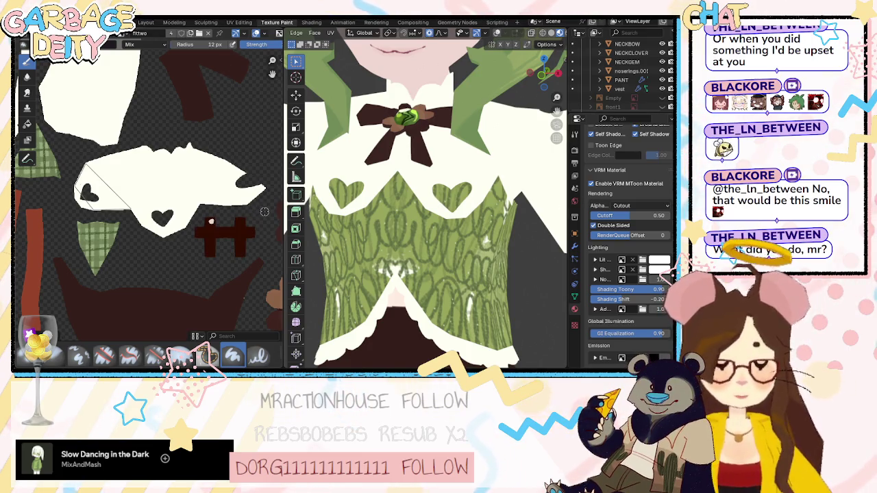
pyautogui.scroll(1, 265, 212)
pyautogui.scroll(-5, 413, 241)
pyautogui.scroll(1, 417, 236)
pyautogui.scroll(1, 432, 219)
pyautogui.scroll(2, 466, 185)
pyautogui.scroll(2, 492, 159)
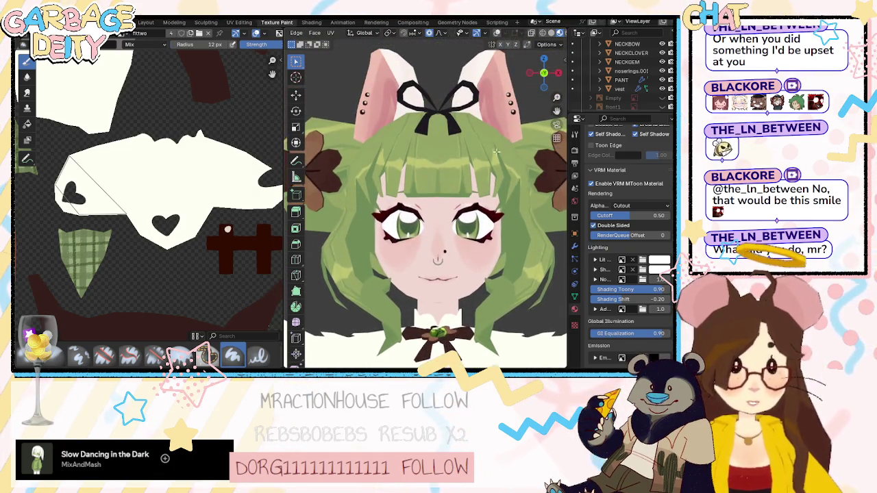
pyautogui.scroll(1, 498, 187)
pyautogui.scroll(3, 466, 226)
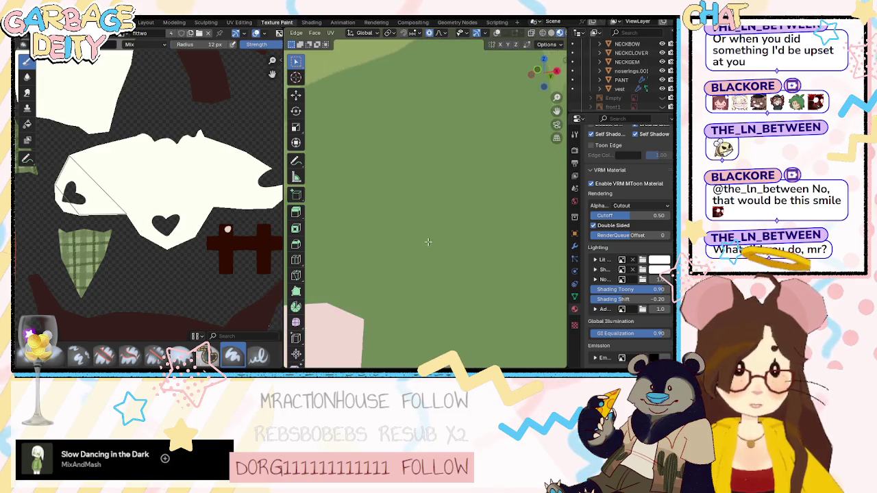
pyautogui.scroll(-2, 418, 250)
pyautogui.moveTo(401, 259); pyautogui.dragTo(422, 260, button='middle')
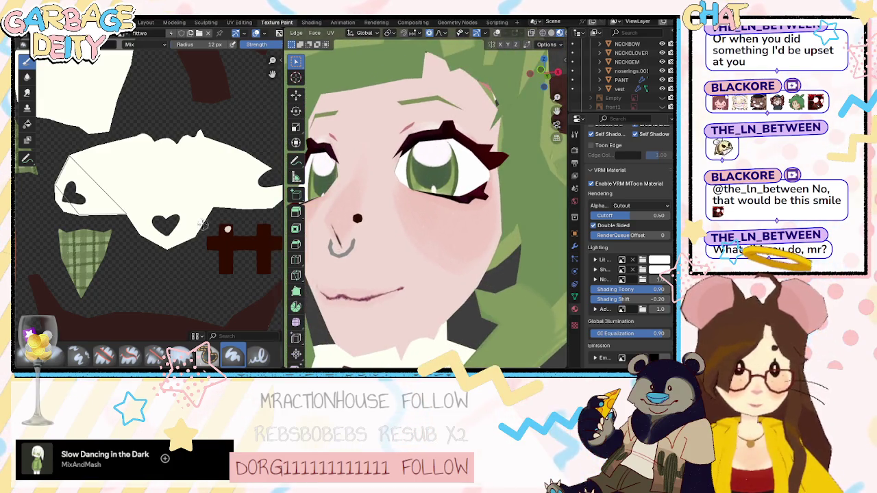
pyautogui.scroll(-1, 315, 36)
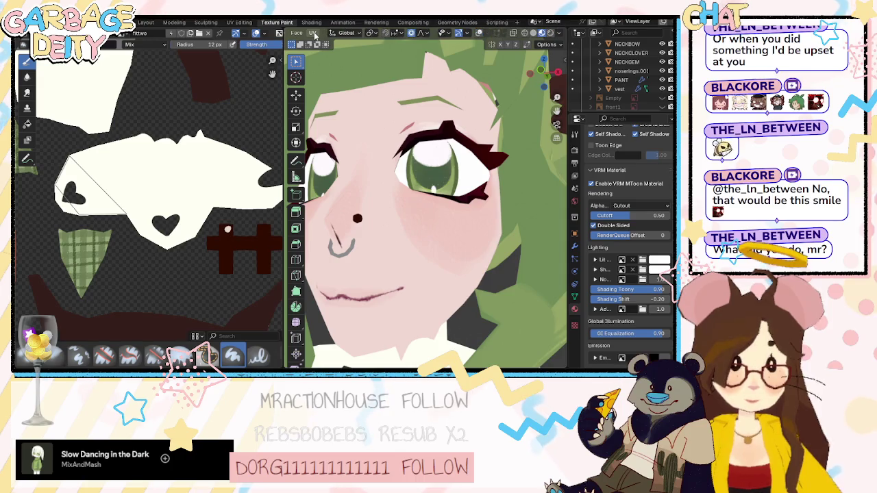
pyautogui.scroll(3, 315, 35)
pyautogui.scroll(3, 315, 34)
pyautogui.scroll(2, 315, 34)
# In Texture Paint mode, fill the nose stud grey from the Color Palette, then return to Object Mode.
pyautogui.click(317, 33)
pyautogui.click(329, 44)
pyautogui.click(331, 33)
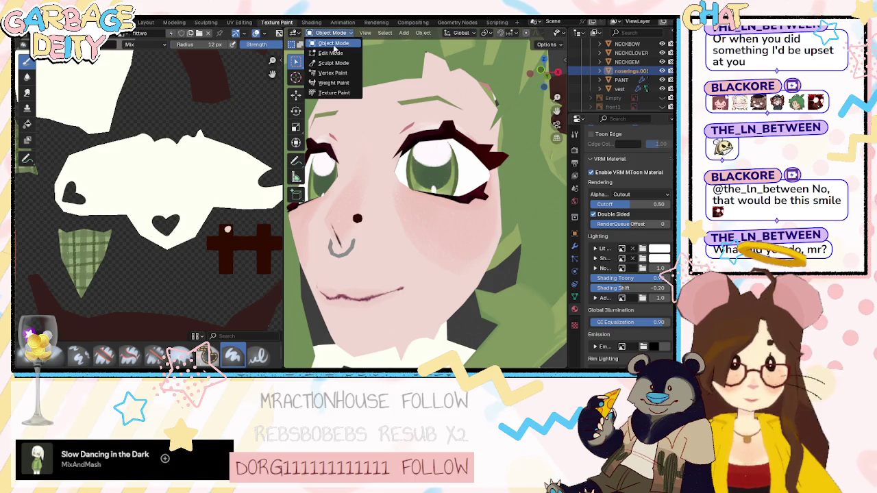
pyautogui.click(334, 91)
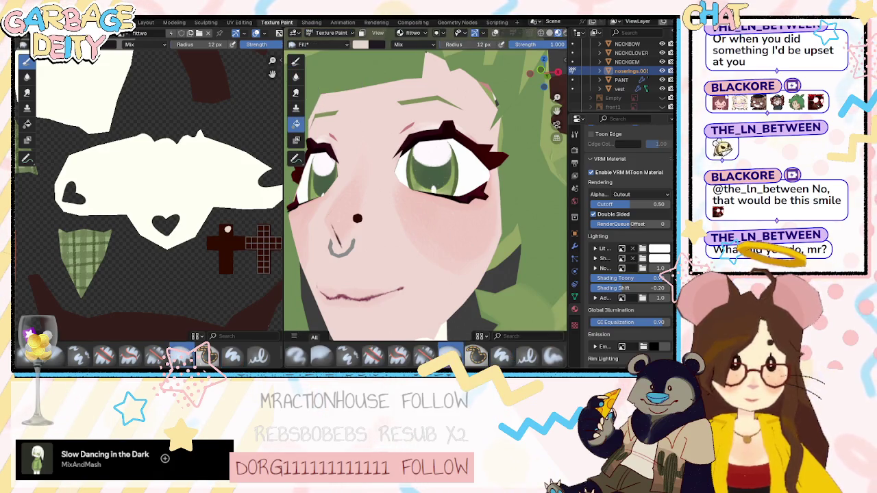
pyautogui.scroll(-5, 619, 287)
pyautogui.click(575, 135)
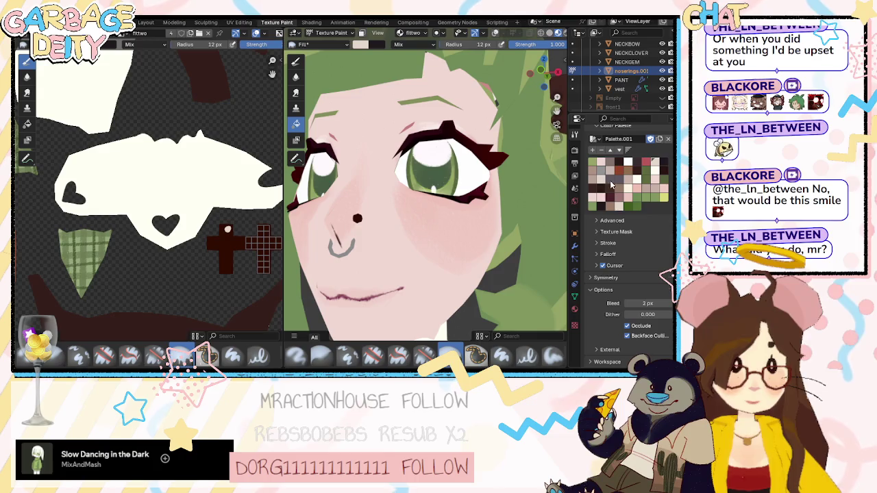
pyautogui.click(354, 227)
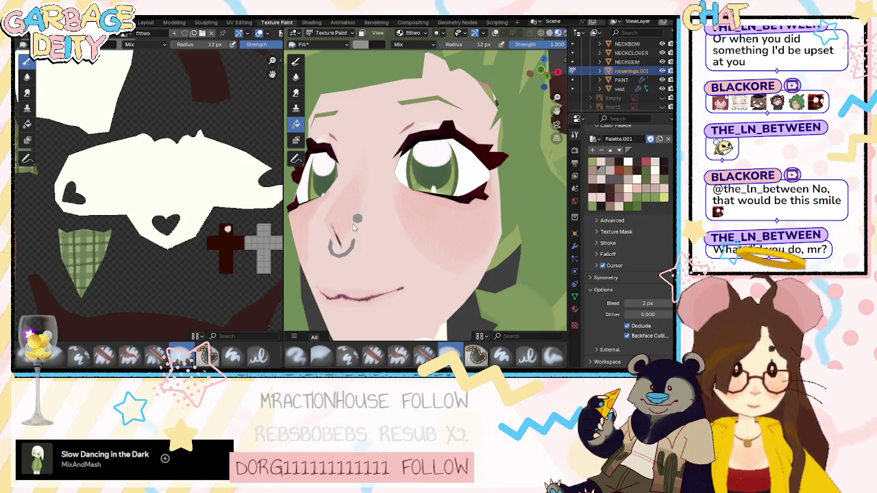
pyautogui.click(330, 34)
pyautogui.click(330, 45)
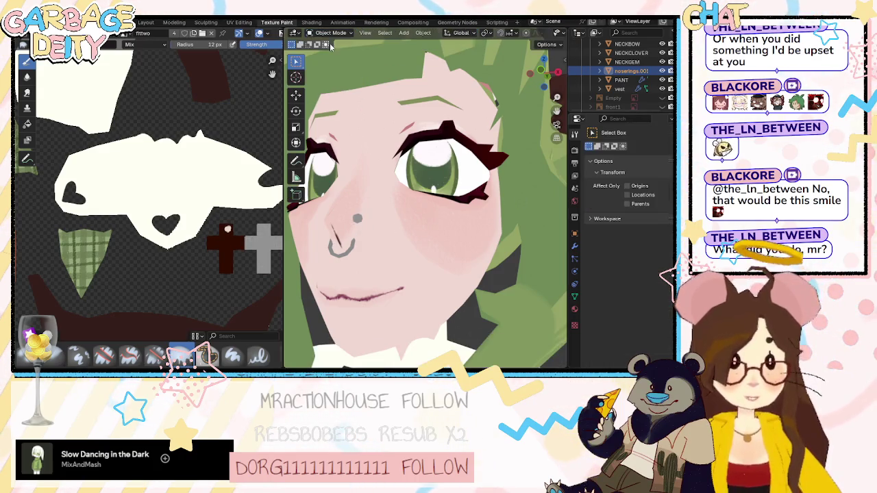
pyautogui.scroll(-8, 434, 200)
pyautogui.moveTo(435, 201)
pyautogui.mouseDown(button='middle')
pyautogui.moveTo(538, 218)
pyautogui.moveTo(441, 204)
pyautogui.mouseUp(button='middle')
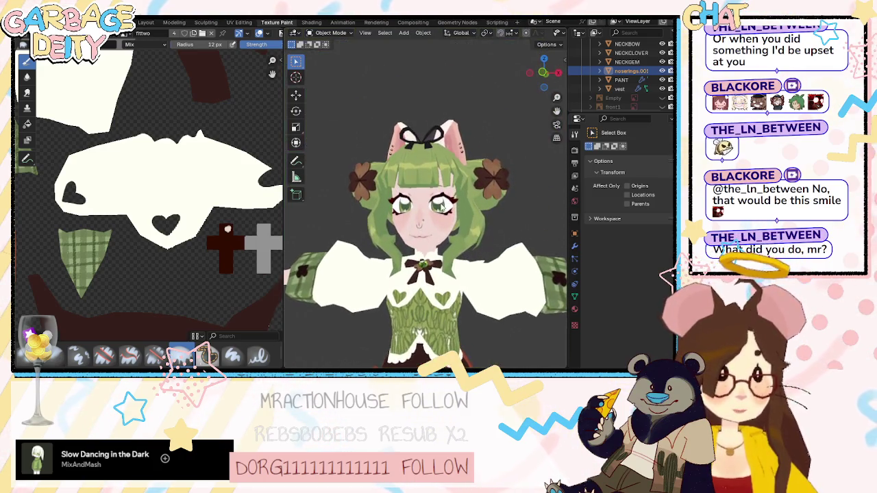
pyautogui.scroll(1, 425, 300)
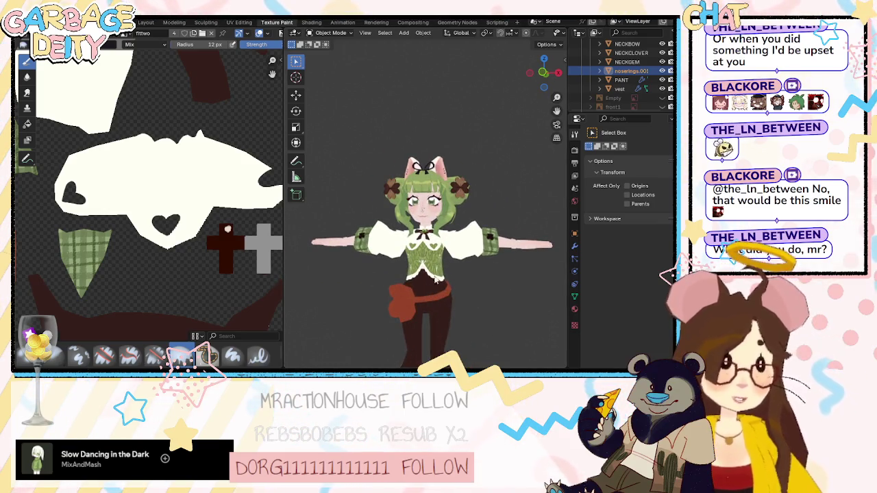
pyautogui.scroll(-1, 152, 215)
pyautogui.scroll(-1, 152, 215)
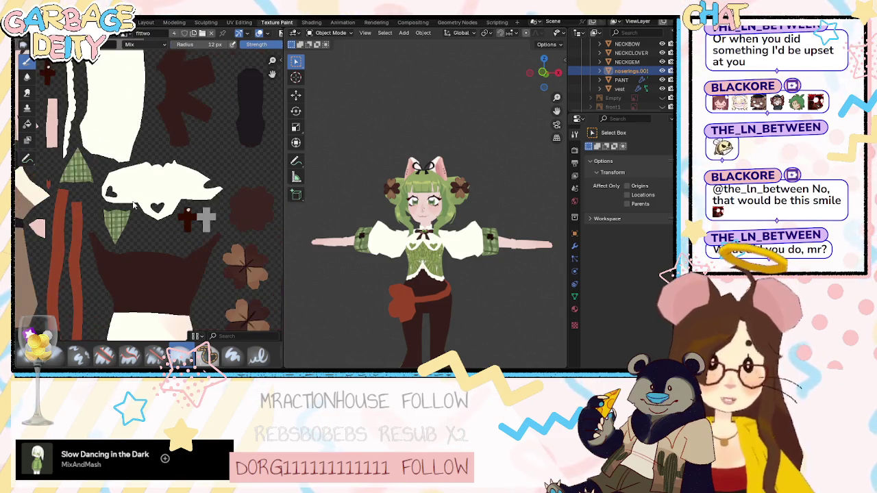
pyautogui.scroll(-1, 153, 216)
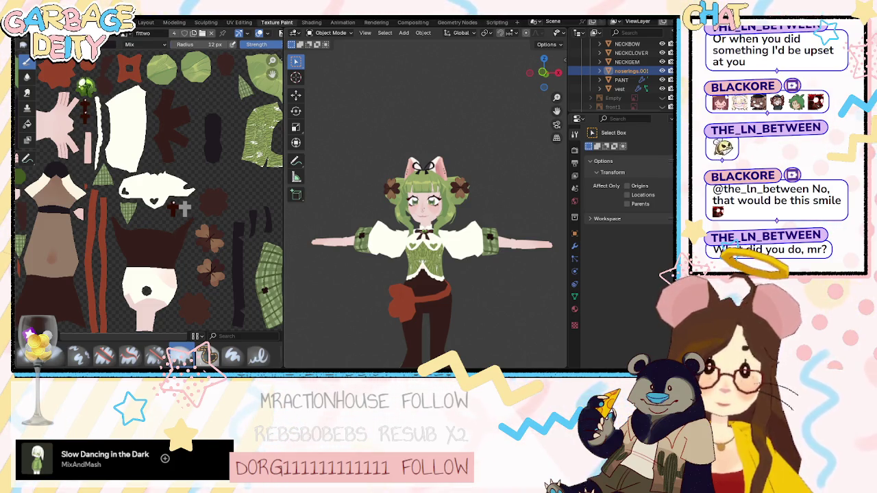
pyautogui.hotkey('alt', 'Tab')
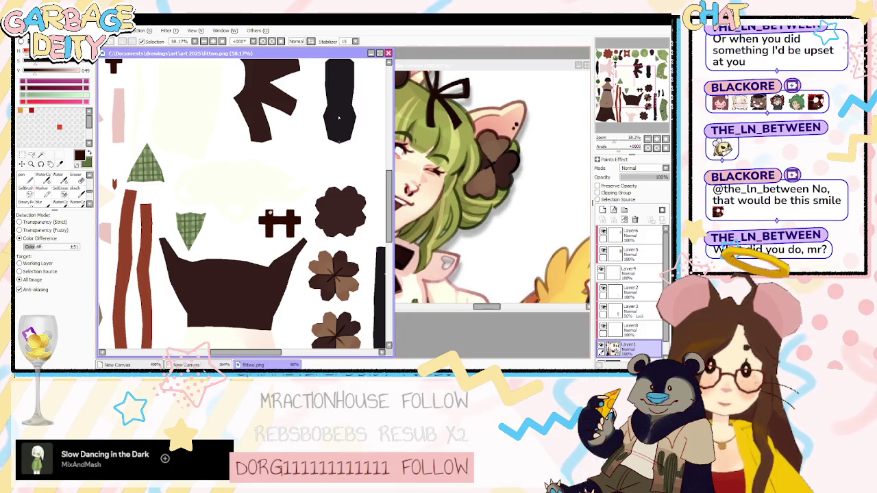
pyautogui.scroll(-1, 625, 327)
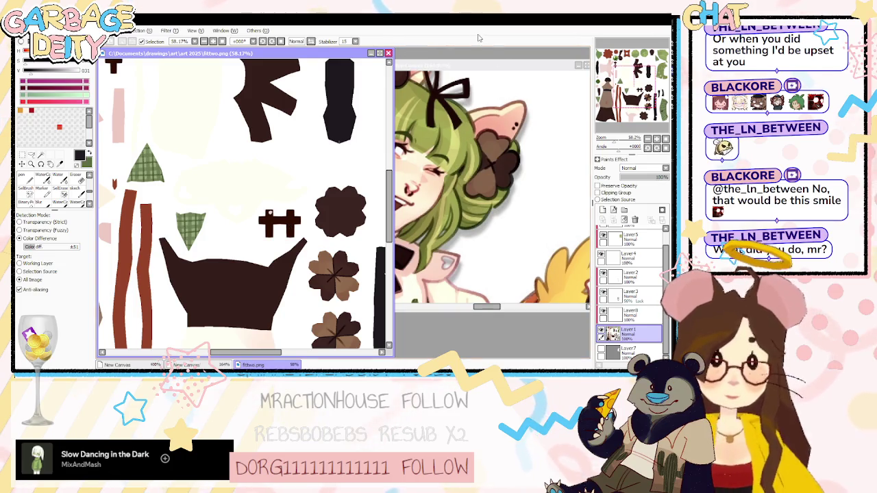
pyautogui.hotkey('alt', 'Tab')
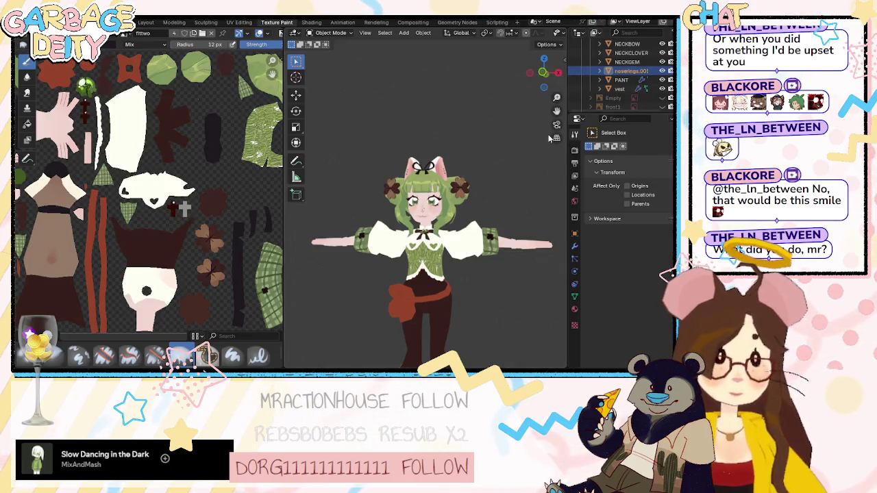
pyautogui.scroll(2, 414, 218)
pyautogui.scroll(3, 413, 218)
pyautogui.moveTo(414, 218)
pyautogui.mouseDown(button='middle')
pyautogui.moveTo(446, 205)
pyautogui.moveTo(417, 212)
pyautogui.mouseUp(button='middle')
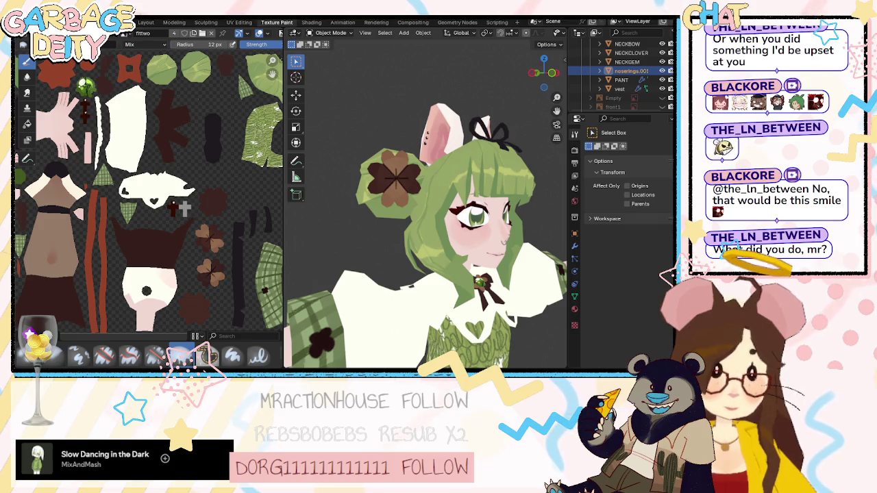
pyautogui.scroll(-2, 422, 264)
pyautogui.scroll(-3, 422, 263)
pyautogui.scroll(-2, 423, 264)
pyautogui.scroll(-2, 423, 264)
pyautogui.moveTo(422, 263); pyautogui.dragTo(418, 261, button='middle')
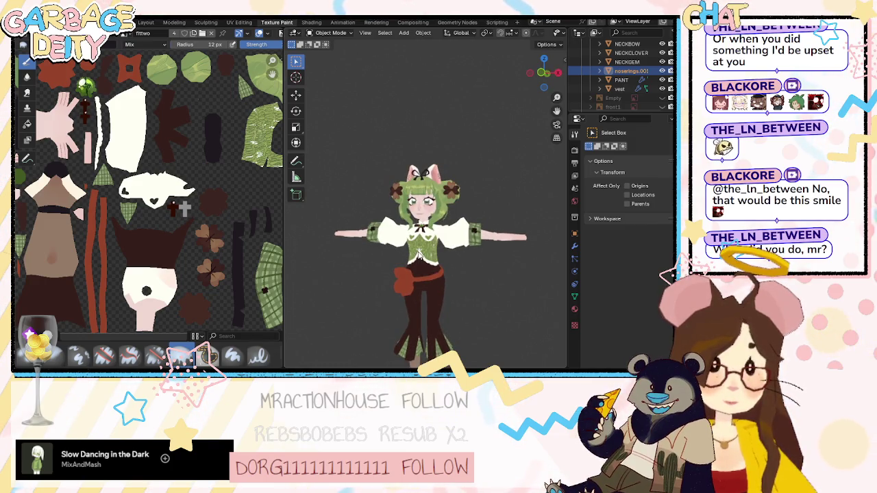
pyautogui.moveTo(437, 281)
pyautogui.keyDown('shift'); pyautogui.mouseDown(button='middle')
pyautogui.moveTo(451, 201)
pyautogui.moveTo(441, 252)
pyautogui.moveTo(441, 237)
pyautogui.moveTo(458, 237)
pyautogui.moveTo(456, 228)
pyautogui.mouseUp(button='middle'); pyautogui.keyUp('shift')
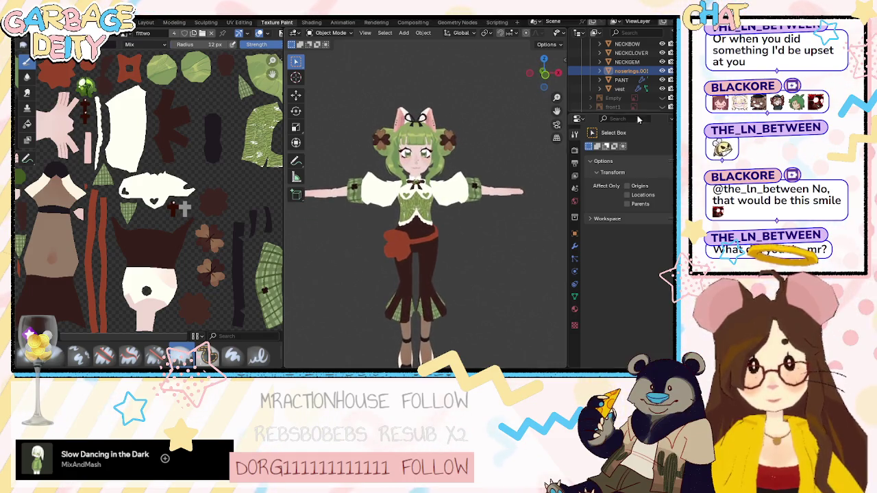
pyautogui.moveTo(529, 201)
pyautogui.mouseDown(button='middle')
pyautogui.moveTo(534, 182)
pyautogui.moveTo(515, 194)
pyautogui.moveTo(344, 198)
pyautogui.moveTo(402, 228)
pyautogui.moveTo(546, 231)
pyautogui.moveTo(519, 236)
pyautogui.mouseUp(button='middle')
pyautogui.scroll(3, 370, 212)
pyautogui.scroll(-2, 498, 228)
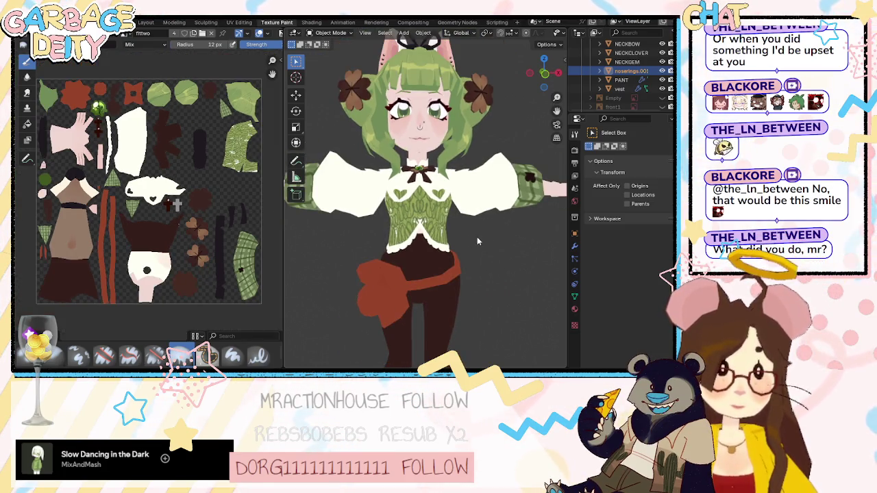
pyautogui.scroll(2, 414, 178)
pyautogui.scroll(1, 413, 185)
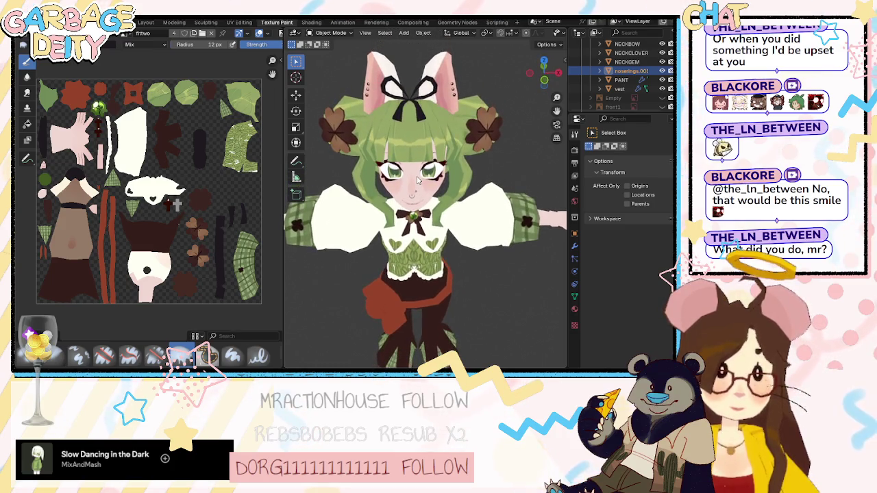
pyautogui.scroll(3, 414, 205)
pyautogui.scroll(2, 413, 224)
pyautogui.scroll(2, 415, 219)
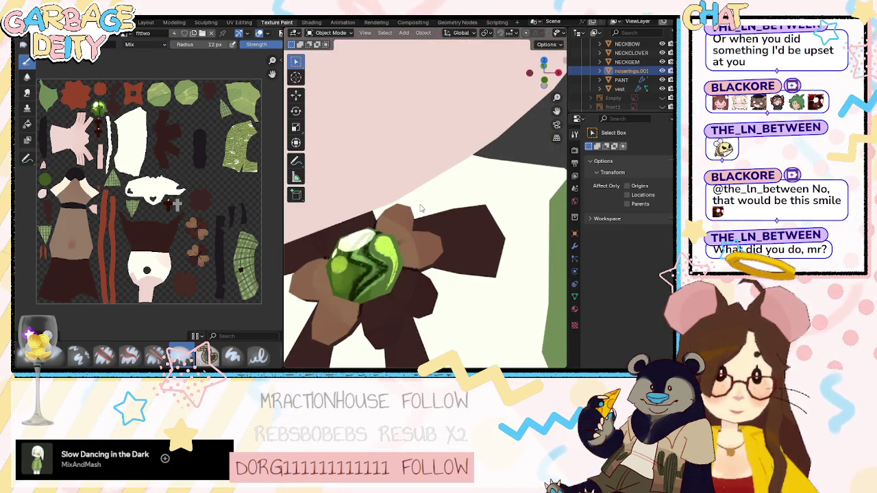
pyautogui.scroll(-5, 420, 209)
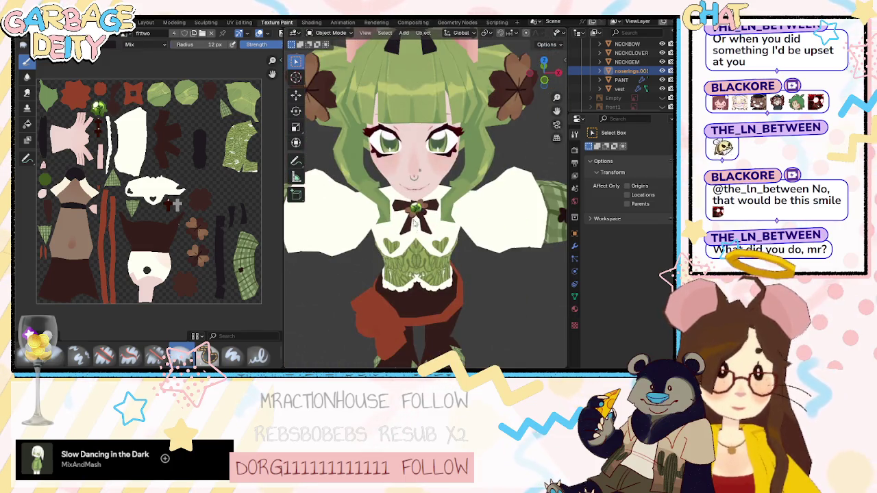
pyautogui.moveTo(415, 219); pyautogui.dragTo(399, 174, button='middle')
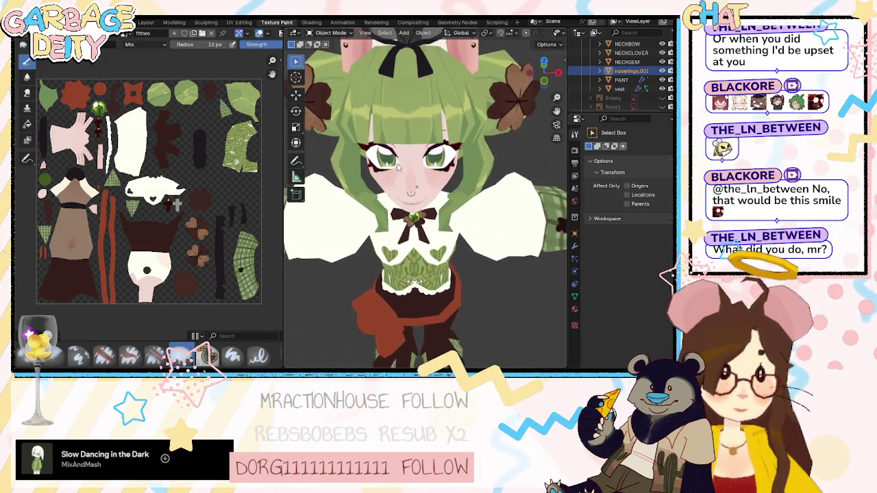
pyautogui.scroll(5, 401, 175)
pyautogui.scroll(2, 396, 154)
pyautogui.scroll(2, 400, 157)
pyautogui.scroll(-3, 401, 160)
pyautogui.scroll(3, 400, 160)
pyautogui.moveTo(407, 164); pyautogui.dragTo(430, 177, button='middle')
pyautogui.scroll(-5, 406, 166)
pyautogui.scroll(-3, 406, 165)
pyautogui.scroll(-2, 406, 166)
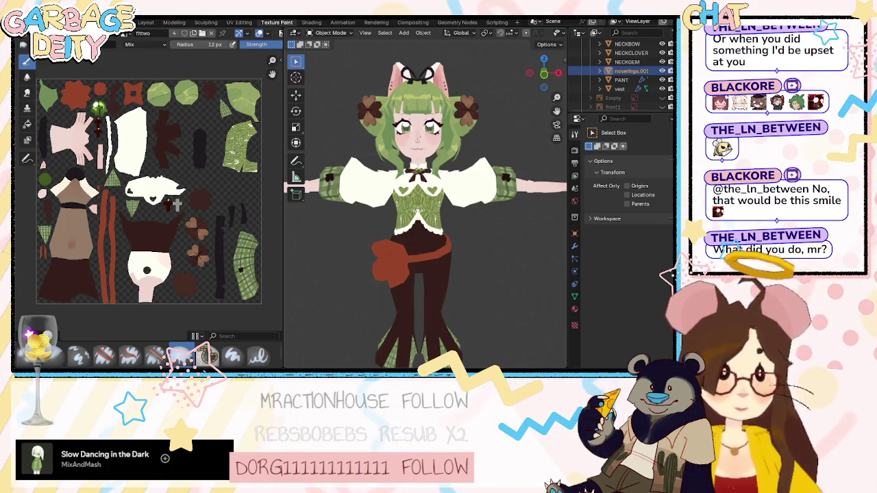
pyautogui.scroll(2, 409, 273)
pyautogui.moveTo(441, 250)
pyautogui.mouseDown(button='middle')
pyautogui.moveTo(444, 204)
pyautogui.moveTo(495, 281)
pyautogui.moveTo(563, 280)
pyautogui.moveTo(401, 279)
pyautogui.moveTo(422, 252)
pyautogui.moveTo(476, 261)
pyautogui.moveTo(478, 270)
pyautogui.mouseUp(button='middle')
pyautogui.moveTo(479, 230)
pyautogui.mouseDown(button='middle')
pyautogui.moveTo(469, 244)
pyautogui.moveTo(544, 260)
pyautogui.moveTo(355, 270)
pyautogui.moveTo(533, 272)
pyautogui.moveTo(291, 274)
pyautogui.moveTo(299, 289)
pyautogui.moveTo(351, 293)
pyautogui.moveTo(363, 323)
pyautogui.moveTo(545, 336)
pyautogui.moveTo(499, 331)
pyautogui.moveTo(455, 288)
pyautogui.moveTo(518, 280)
pyautogui.mouseUp(button='middle')
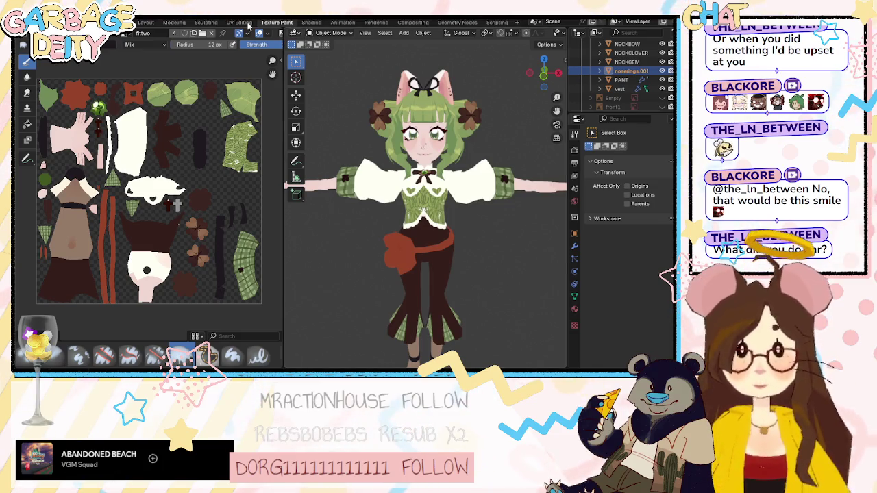
pyautogui.click(145, 22)
# Hide the green outfit2 and show the dark plaid outfit1 in the viewport.
pyautogui.scroll(-5, 411, 89)
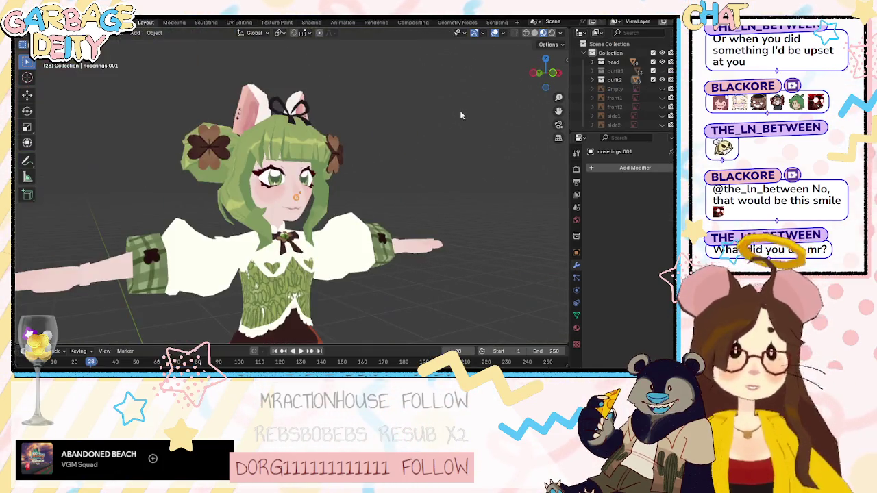
pyautogui.scroll(2, 457, 114)
pyautogui.scroll(2, 453, 117)
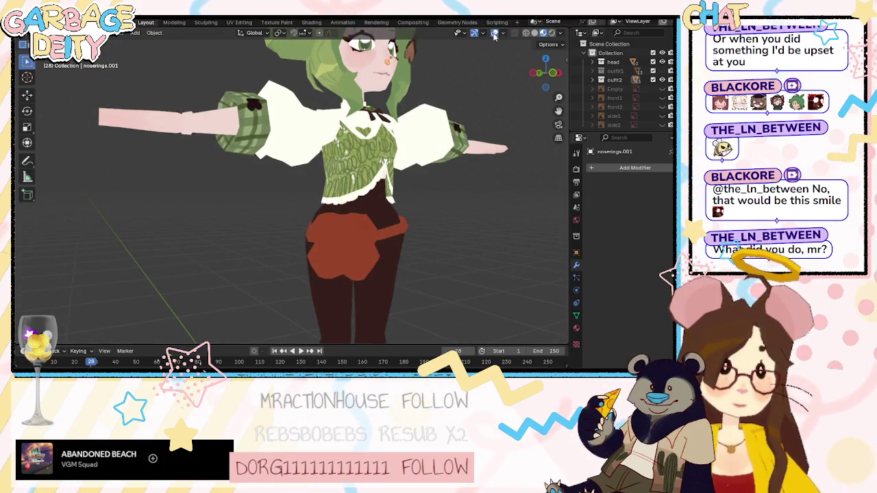
pyautogui.moveTo(460, 87)
pyautogui.mouseDown(button='middle')
pyautogui.moveTo(400, 102)
pyautogui.moveTo(474, 84)
pyautogui.moveTo(536, 87)
pyautogui.moveTo(72, 91)
pyautogui.moveTo(270, 116)
pyautogui.moveTo(286, 155)
pyautogui.moveTo(290, 71)
pyautogui.moveTo(298, 221)
pyautogui.moveTo(301, 203)
pyautogui.mouseUp(button='middle')
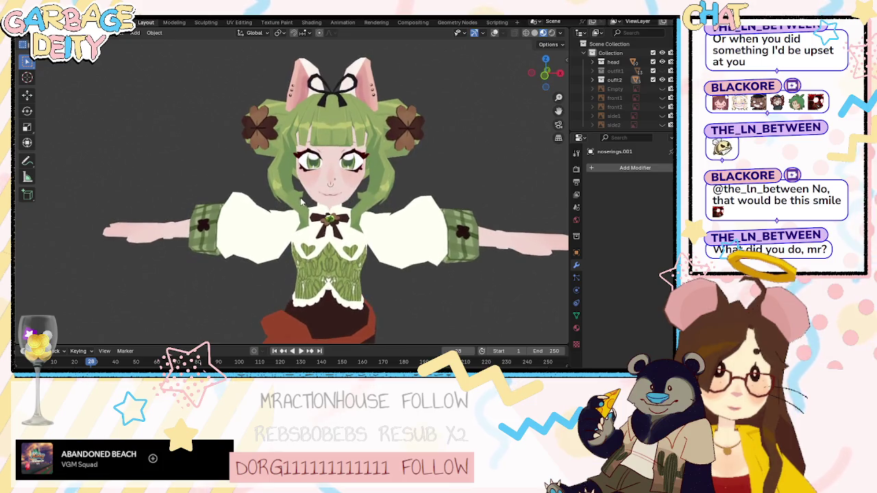
pyautogui.click(662, 79)
pyautogui.click(662, 71)
# Orbit around the character to inspect the plaid skirt, shoe soles and upper body.
pyautogui.moveTo(422, 220)
pyautogui.mouseDown(button='middle')
pyautogui.moveTo(374, 204)
pyautogui.moveTo(479, 204)
pyautogui.moveTo(450, 201)
pyautogui.moveTo(453, 195)
pyautogui.moveTo(30, 194)
pyautogui.moveTo(263, 195)
pyautogui.mouseUp(button='middle')
pyautogui.scroll(4, 263, 195)
pyautogui.moveTo(258, 93)
pyautogui.mouseDown(button='middle')
pyautogui.moveTo(269, 122)
pyautogui.moveTo(295, 137)
pyautogui.moveTo(313, 198)
pyautogui.mouseUp(button='middle')
pyautogui.scroll(-3, 268, 121)
pyautogui.moveTo(353, 220)
pyautogui.mouseDown(button='middle')
pyautogui.moveTo(356, 132)
pyautogui.moveTo(320, 190)
pyautogui.moveTo(314, 236)
pyautogui.mouseUp(button='middle')
pyautogui.moveTo(357, 140)
pyautogui.mouseDown(button='middle')
pyautogui.moveTo(395, 187)
pyautogui.moveTo(346, 240)
pyautogui.moveTo(345, 222)
pyautogui.moveTo(371, 217)
pyautogui.moveTo(353, 219)
pyautogui.mouseUp(button='middle')
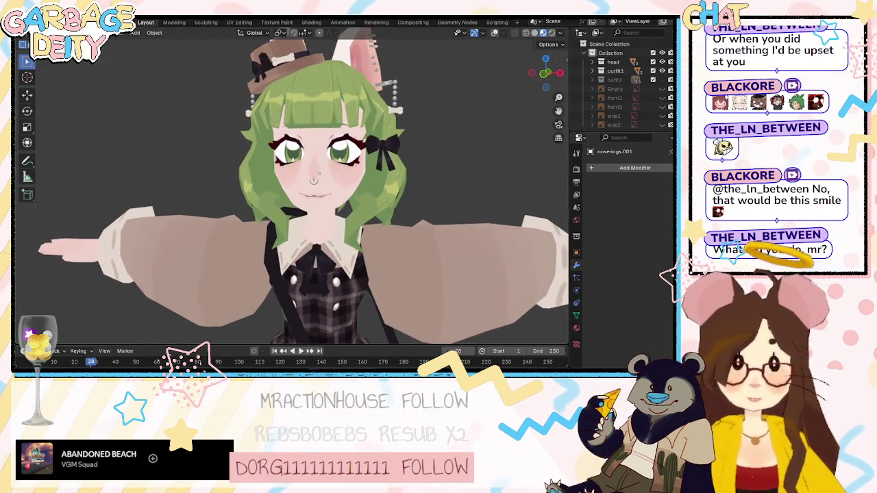